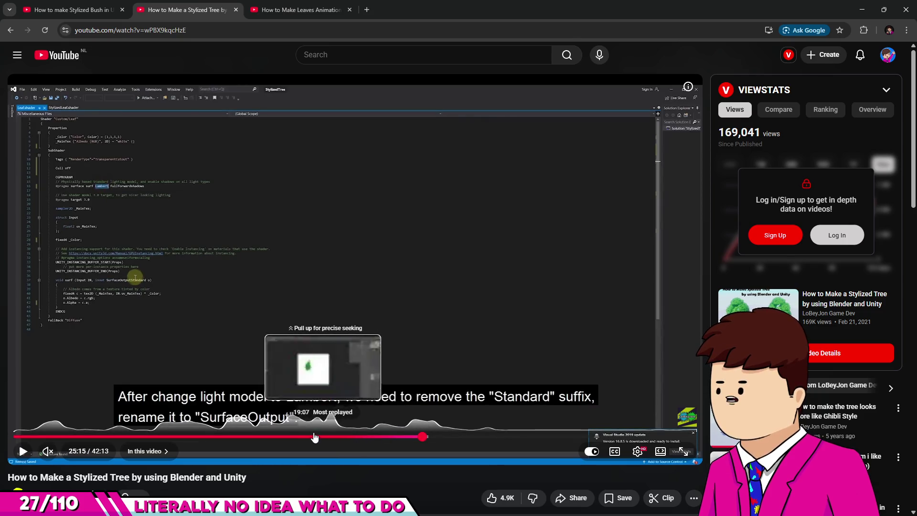
- Open the leaf wind animation tutorial and play it full screen
{"action": "left_click", "coordinate": [72, 9]}
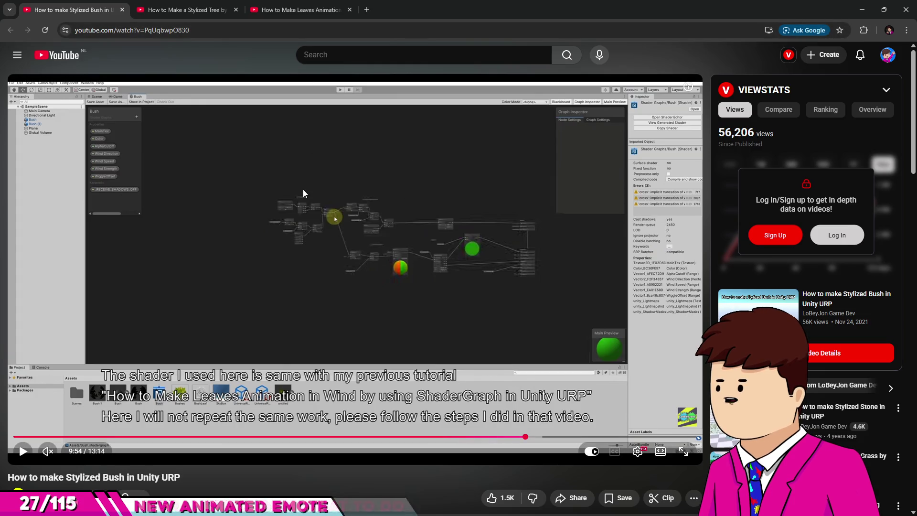
{"action": "left_click", "coordinate": [268, 9]}
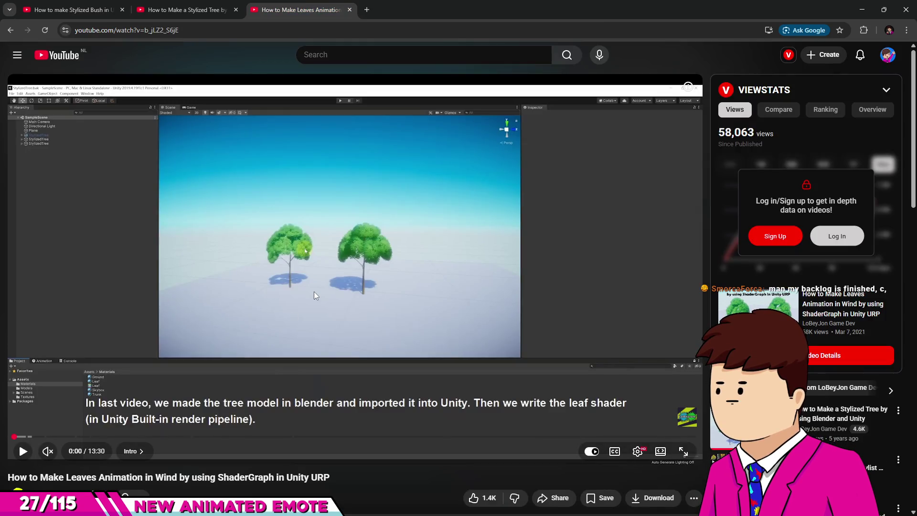
{"action": "left_click", "coordinate": [330, 310]}
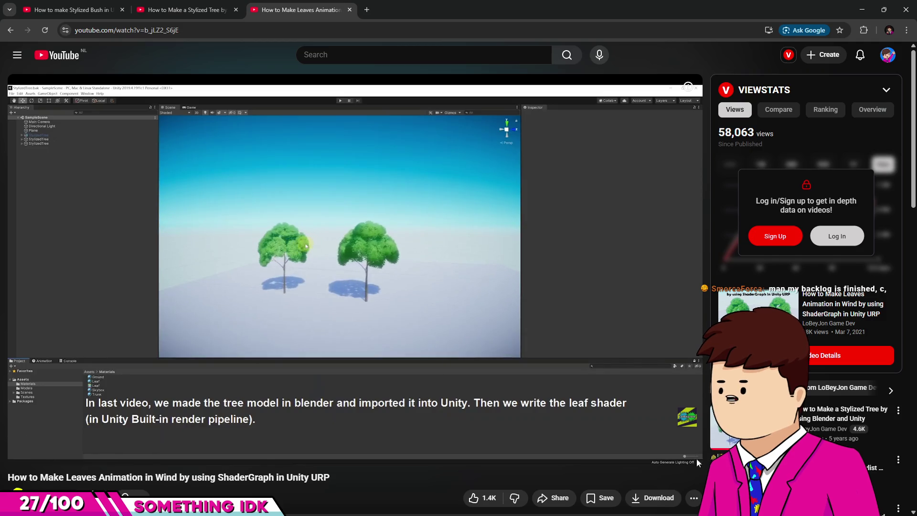
{"action": "scroll", "coordinate": [669, 439], "scroll_direction": "down", "scroll_amount": 1}
{"action": "key", "text": "f"}
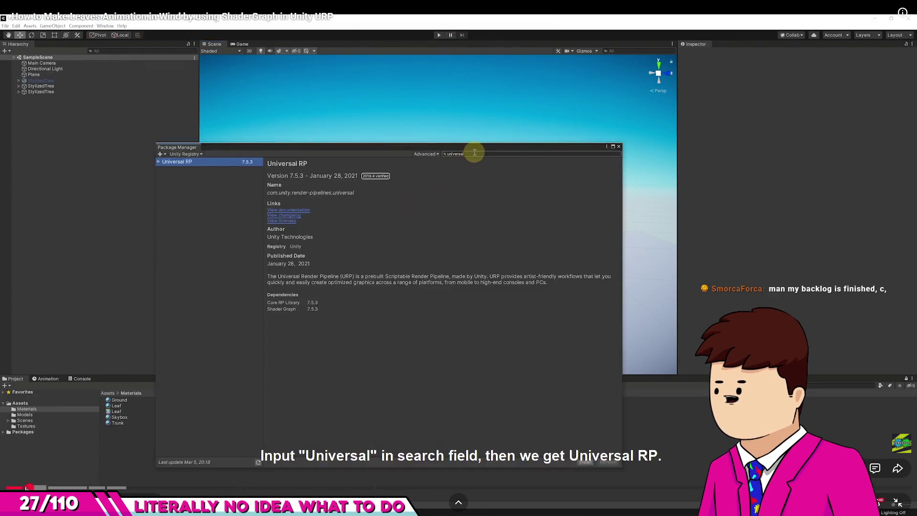
- Skip to the finished wind result, exit full screen, pause, and return to the Stylized Bush tutorial
{"action": "key", "text": "Home"}
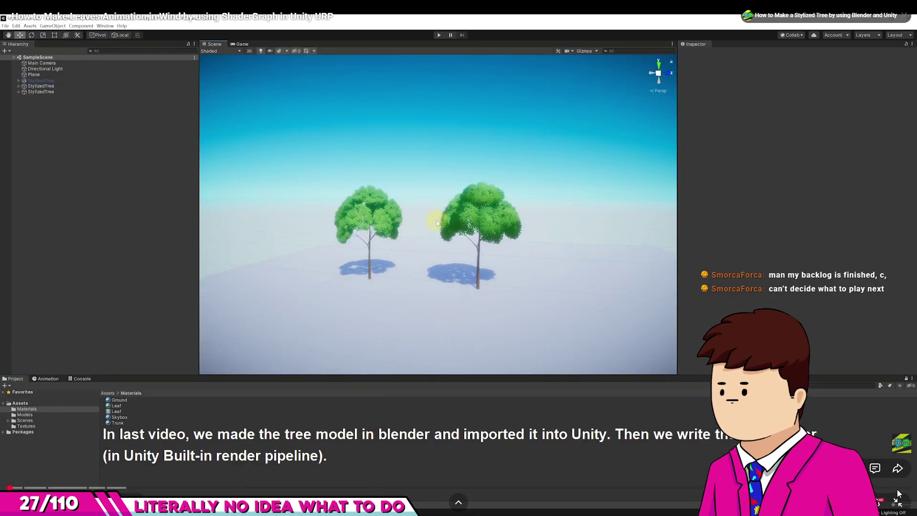
{"action": "left_click", "coordinate": [883, 489]}
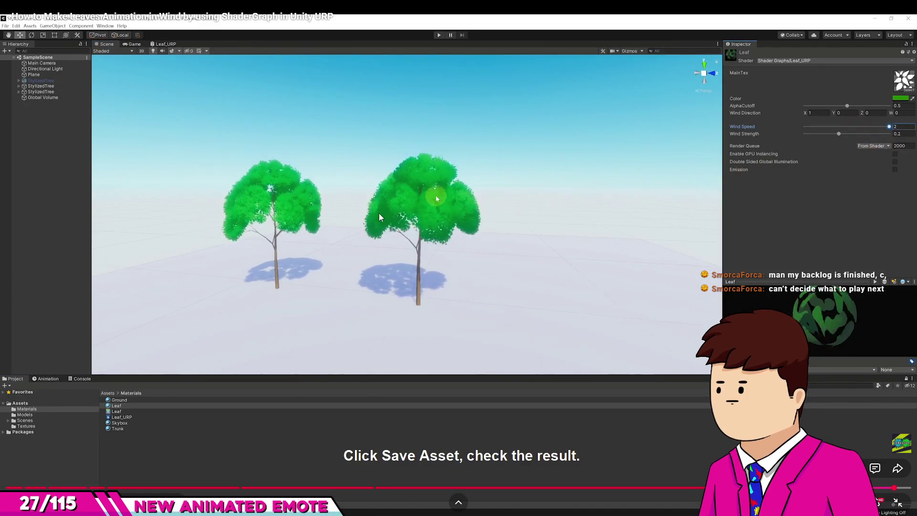
{"action": "left_click", "coordinate": [897, 505]}
{"action": "key", "text": "space"}
{"action": "key", "text": "ctrl+1"}
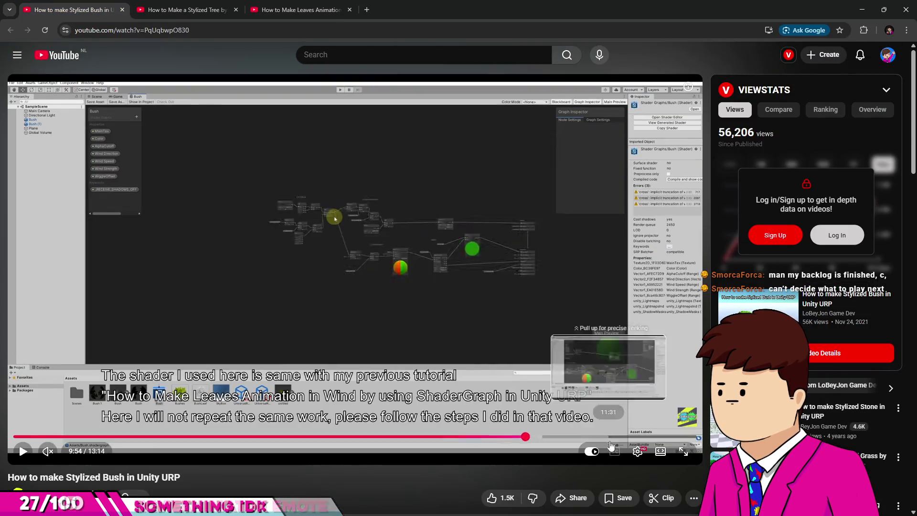
- Review the bush video's shadow keyword explanation around 12:36–12:40, then pause
{"action": "left_click", "coordinate": [667, 436]}
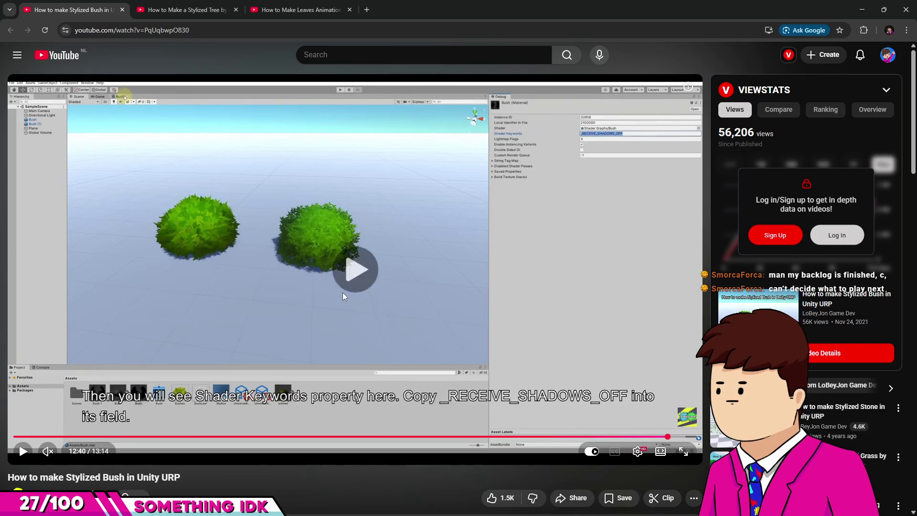
{"action": "left_click", "coordinate": [342, 292]}
{"action": "left_click", "coordinate": [665, 436]}
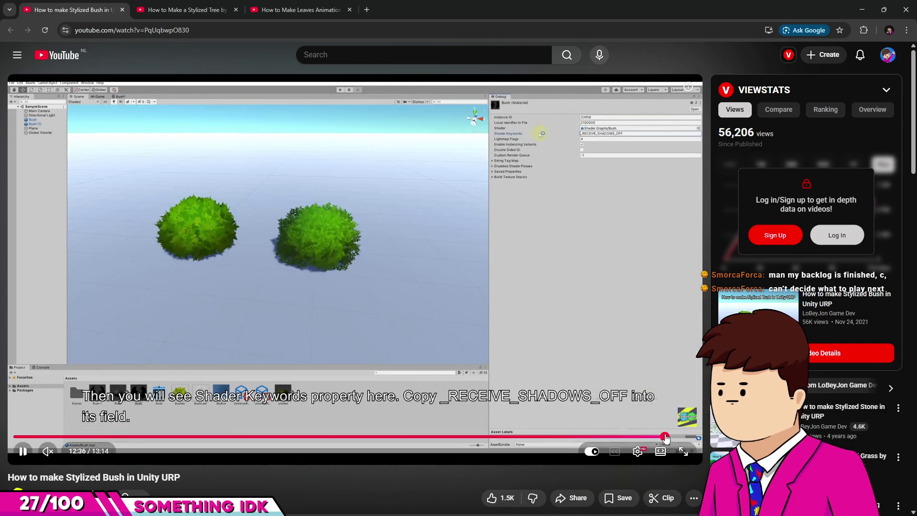
{"action": "left_click", "coordinate": [242, 265]}
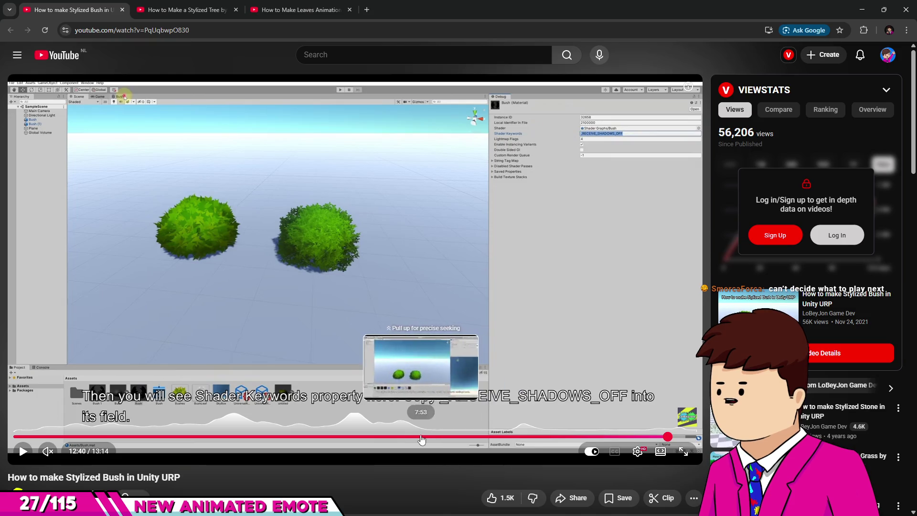
- Skim the Unity demo scene section from 7:18 to 7:46, pause, then switch to the leaf wind tutorial
{"action": "left_click", "coordinate": [391, 437]}
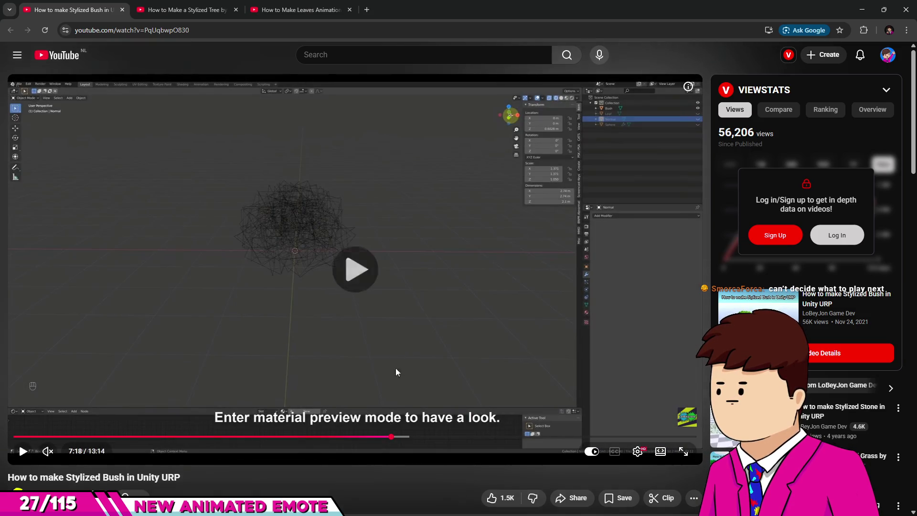
{"action": "left_click", "coordinate": [396, 372]}
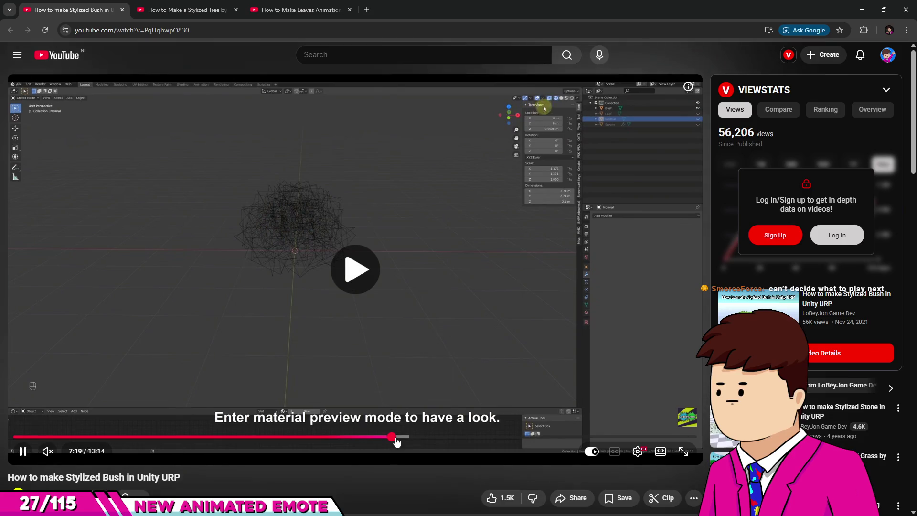
{"action": "left_click", "coordinate": [404, 437]}
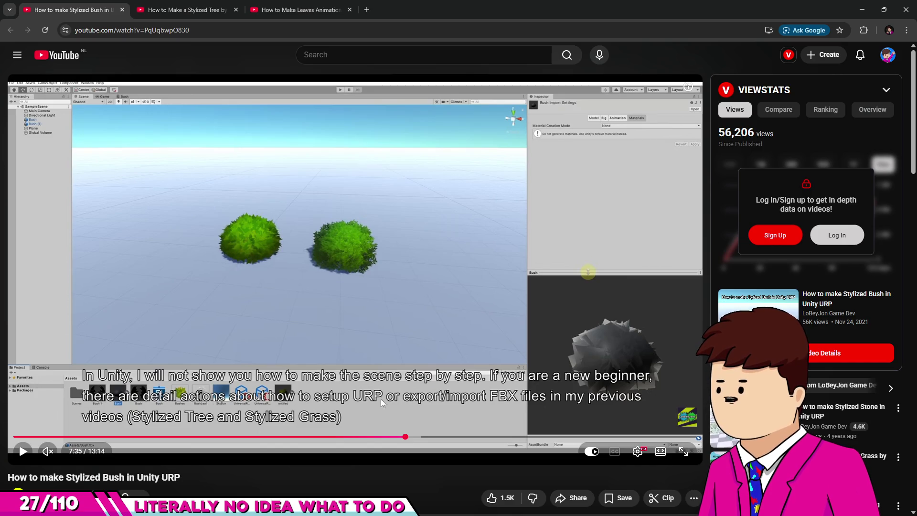
{"action": "left_click", "coordinate": [403, 334]}
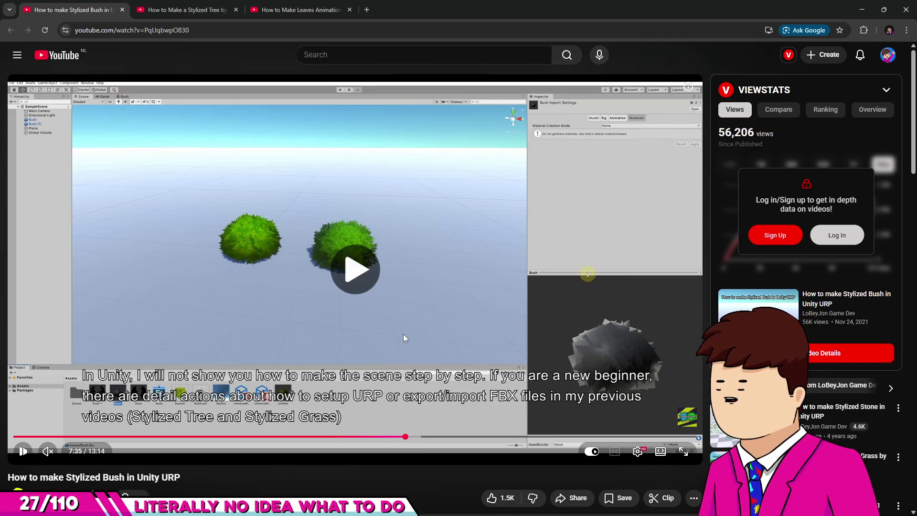
{"action": "left_click", "coordinate": [414, 437]}
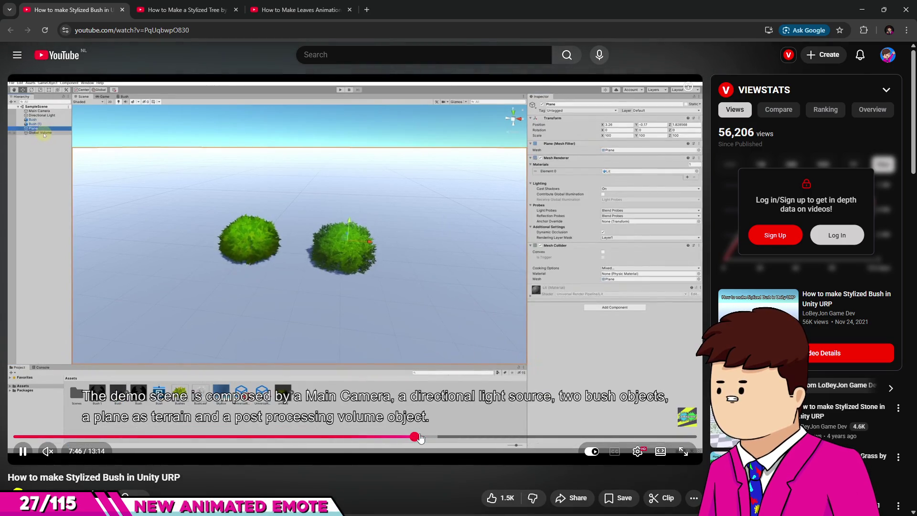
{"action": "left_click", "coordinate": [244, 118]}
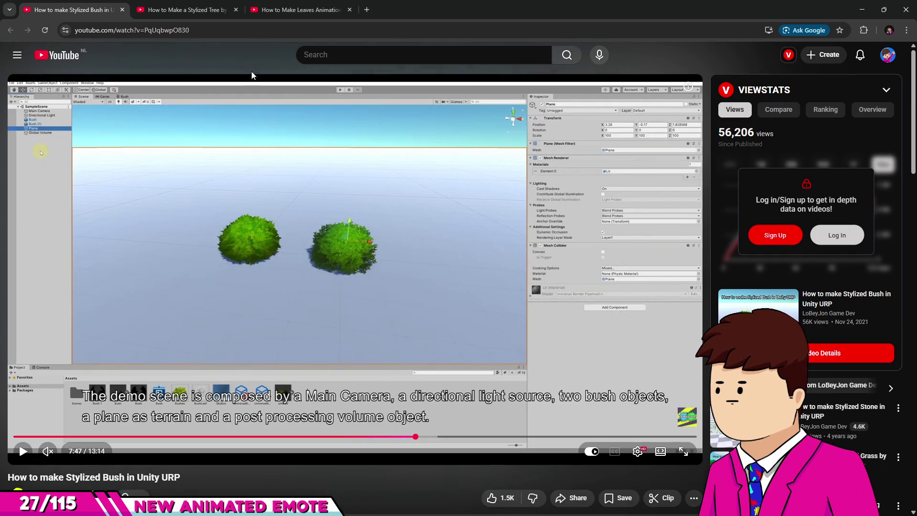
{"action": "left_click", "coordinate": [266, 6]}
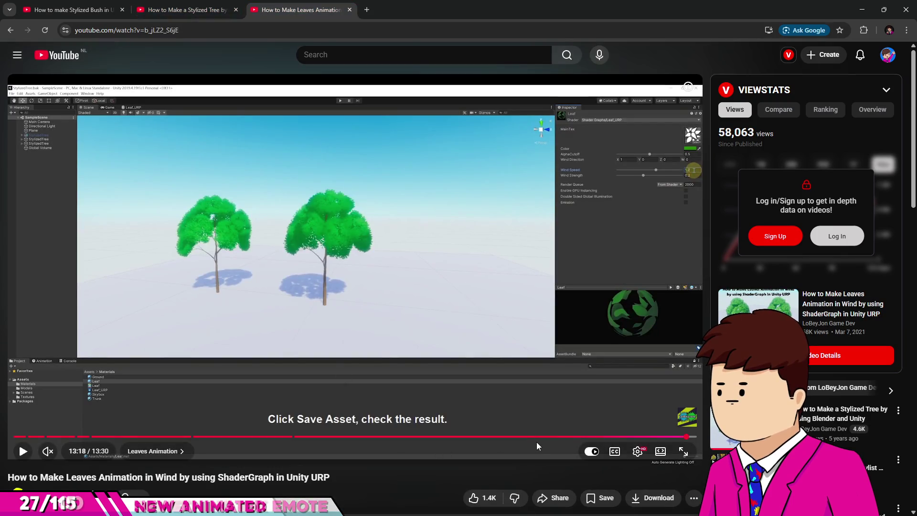
- Switch to the Stylized Tree video, seek to 23:55, and watch it full screen
{"action": "left_click", "coordinate": [187, 4]}
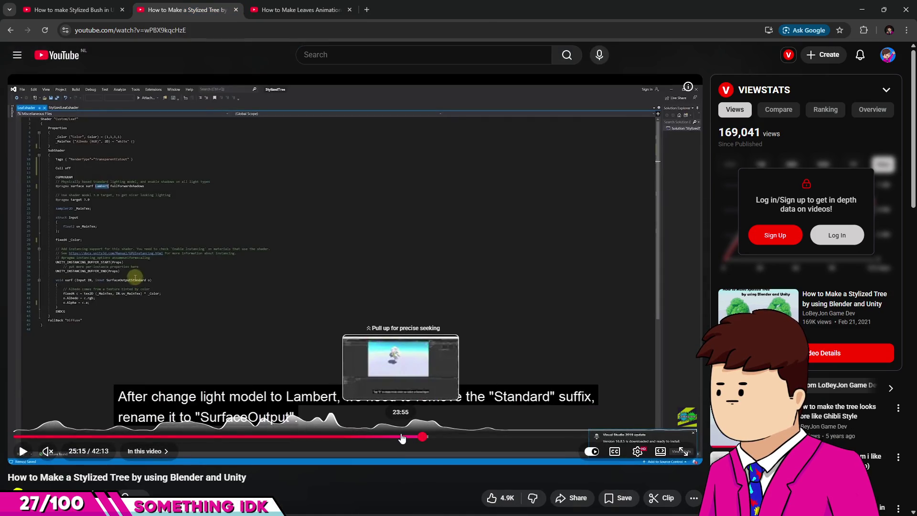
{"action": "left_click", "coordinate": [399, 437]}
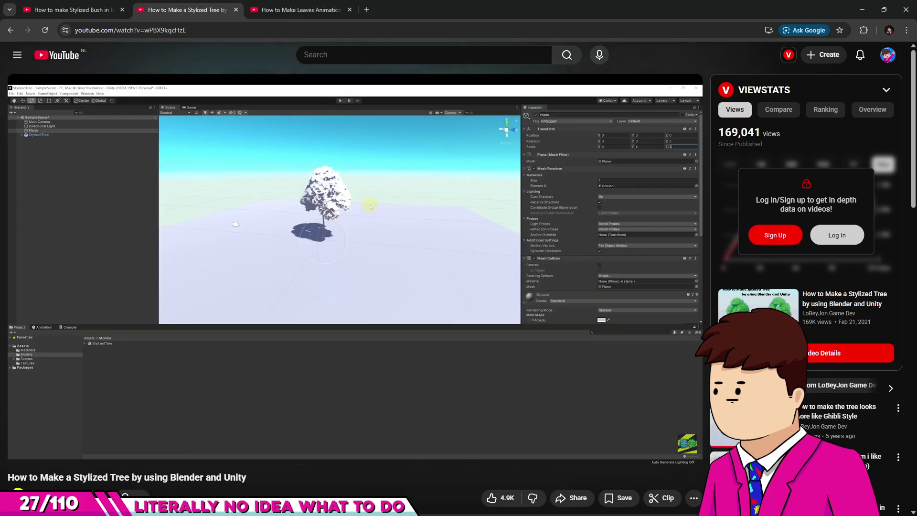
{"action": "left_click", "coordinate": [683, 452]}
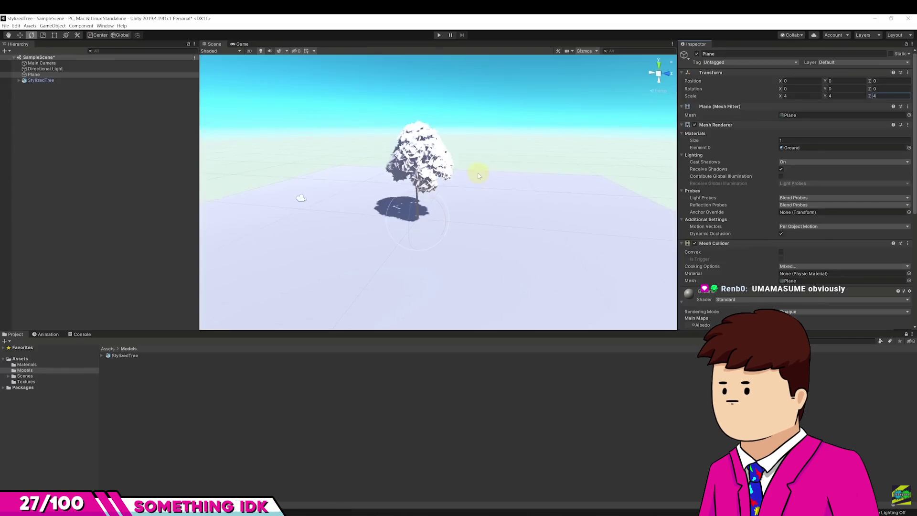
- Play the tree tutorial on from its Unity scene setup
{"action": "left_click", "coordinate": [489, 385]}
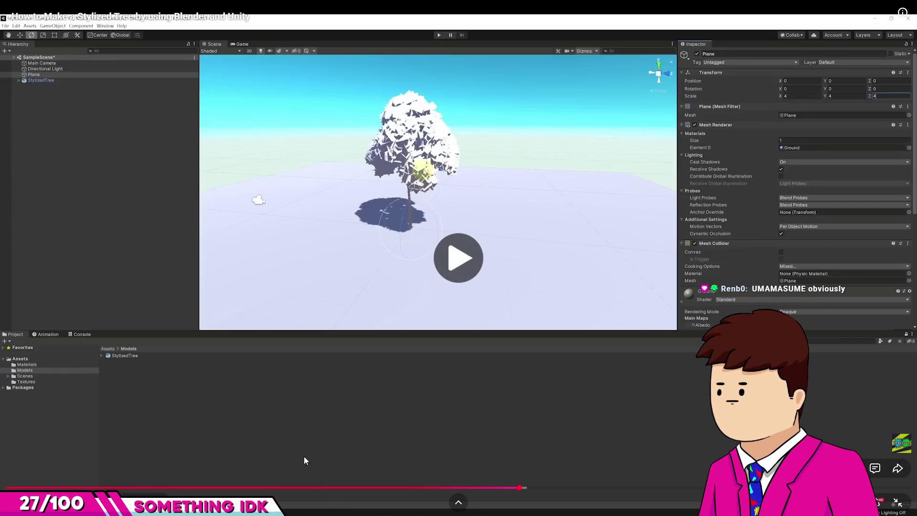
{"action": "left_click", "coordinate": [518, 312]}
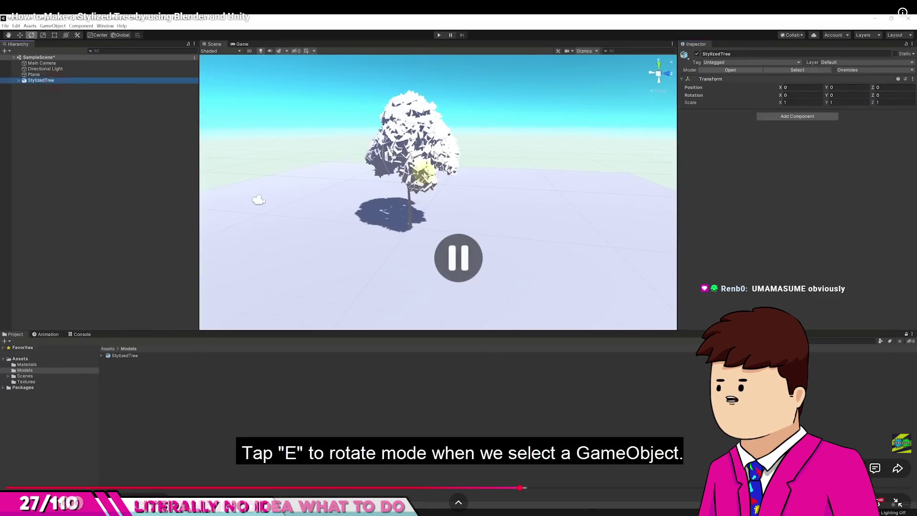
{"action": "left_click", "coordinate": [434, 183]}
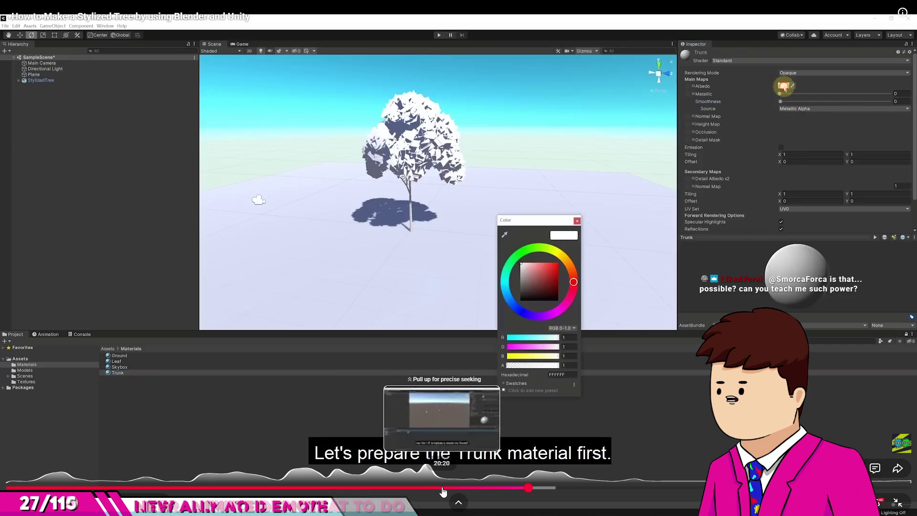
- Scrub from the leaf material part to the Unity trunk material step, pause, and switch to Unity
{"action": "left_click", "coordinate": [428, 488]}
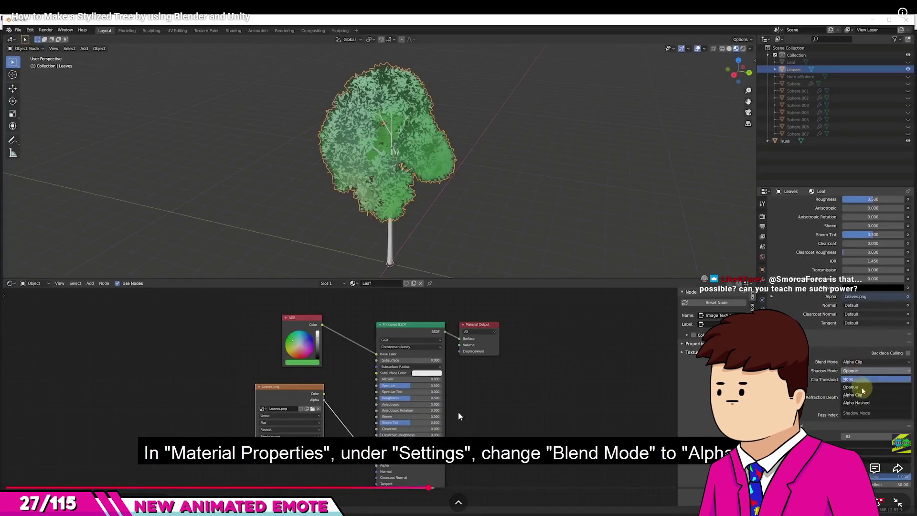
{"action": "left_click_drag", "start_coordinate": [433, 489], "coordinate": [524, 488]}
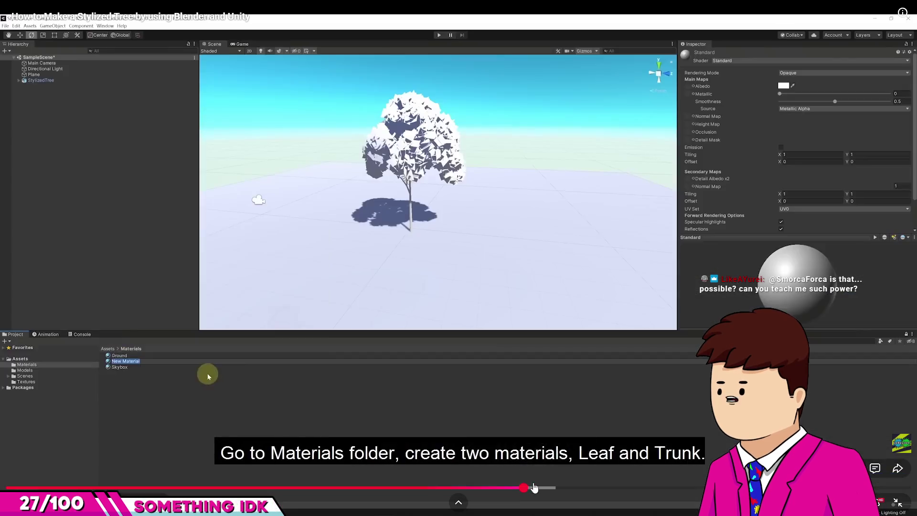
{"action": "left_click", "coordinate": [534, 487]}
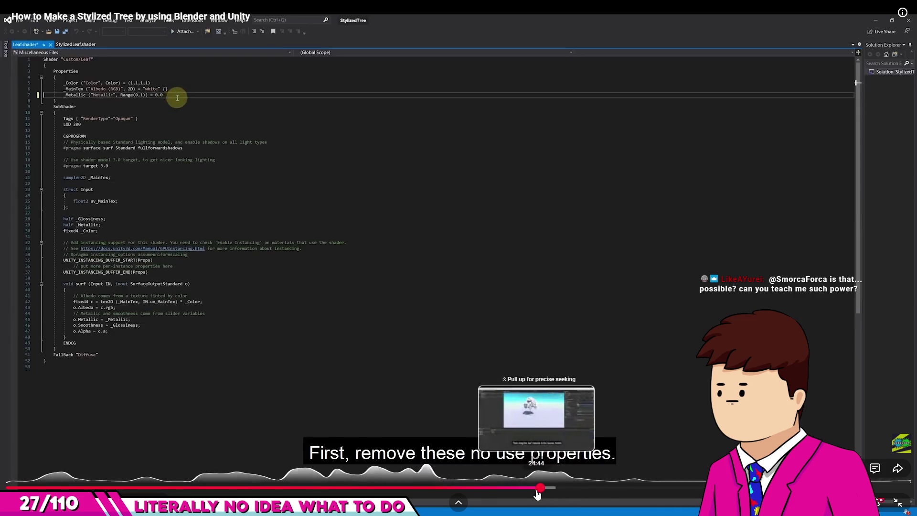
{"action": "left_click_drag", "start_coordinate": [538, 494], "coordinate": [531, 494]}
{"action": "left_click", "coordinate": [440, 380]}
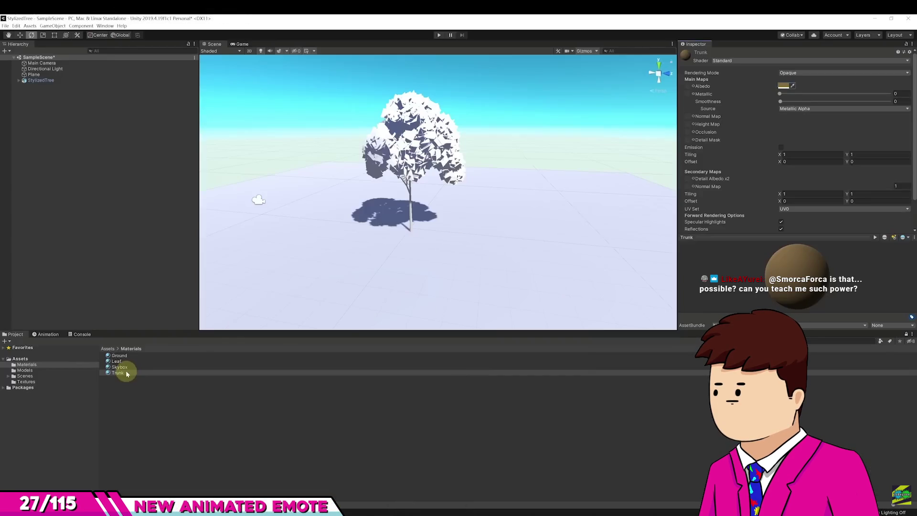
{"action": "key", "text": "alt+Tab"}
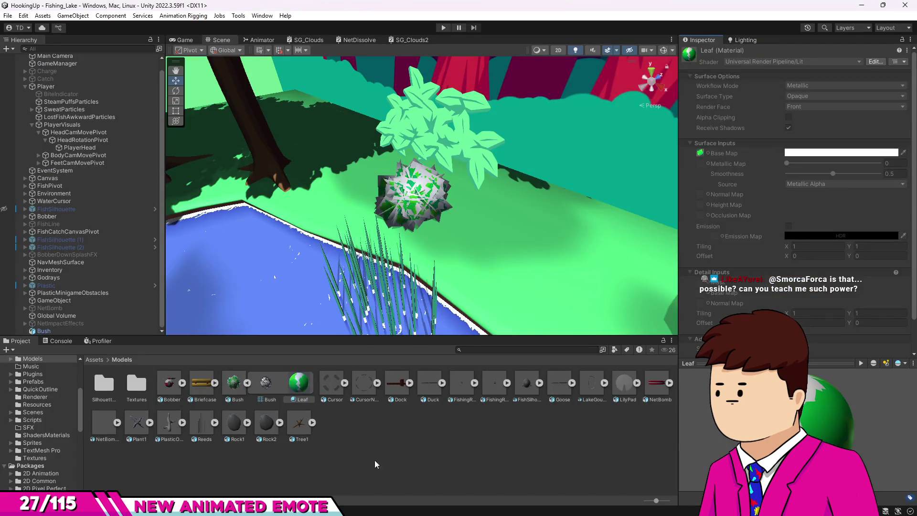
- Create a new material named Bush in the Assets/Materials folder
{"action": "left_click", "coordinate": [94, 360]}
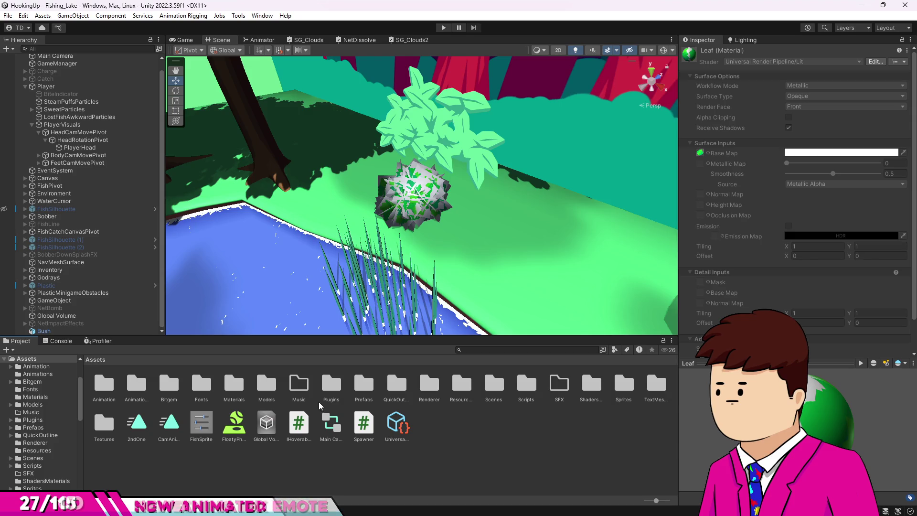
{"action": "double_click", "coordinate": [234, 384]}
{"action": "right_click", "coordinate": [321, 467]}
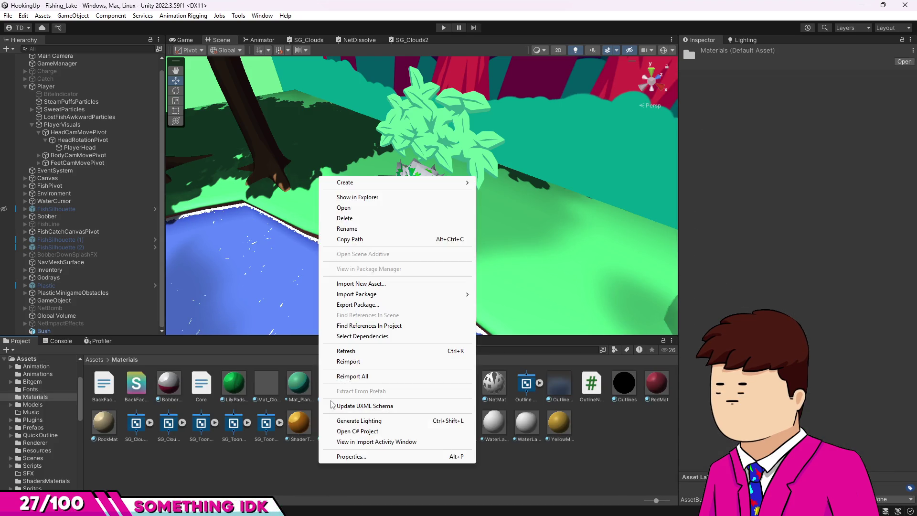
{"action": "mouse_move", "coordinate": [454, 183]}
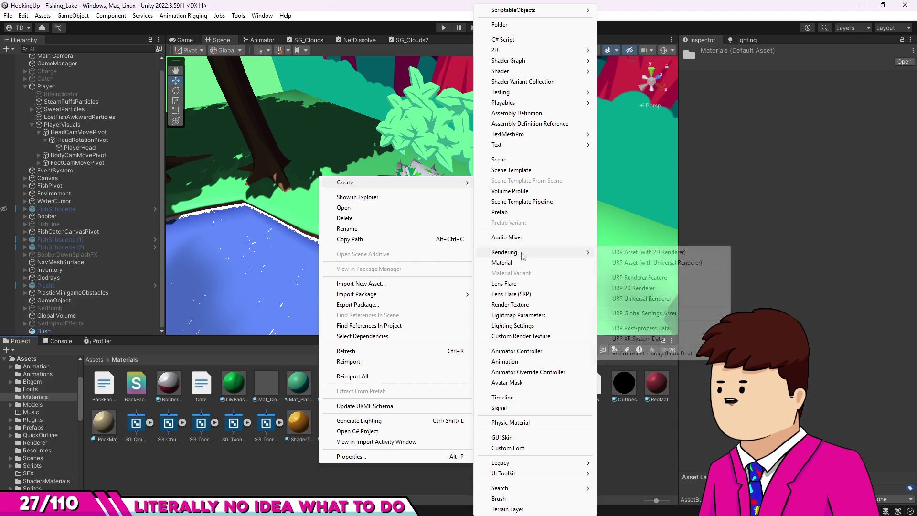
{"action": "left_click", "coordinate": [516, 264]}
{"action": "type", "text": "Bush"}
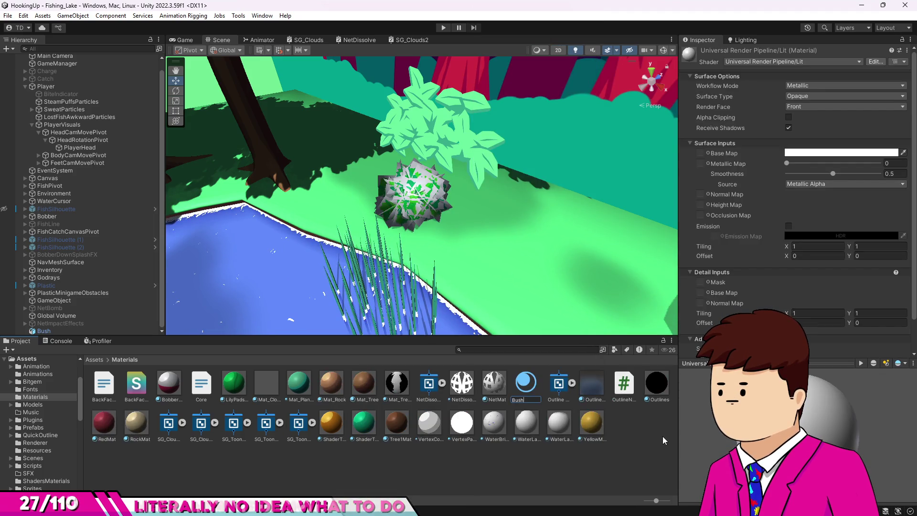
{"action": "key", "text": "Return"}
- Rename the Bush material to BushMat
{"action": "right_click", "coordinate": [200, 392]}
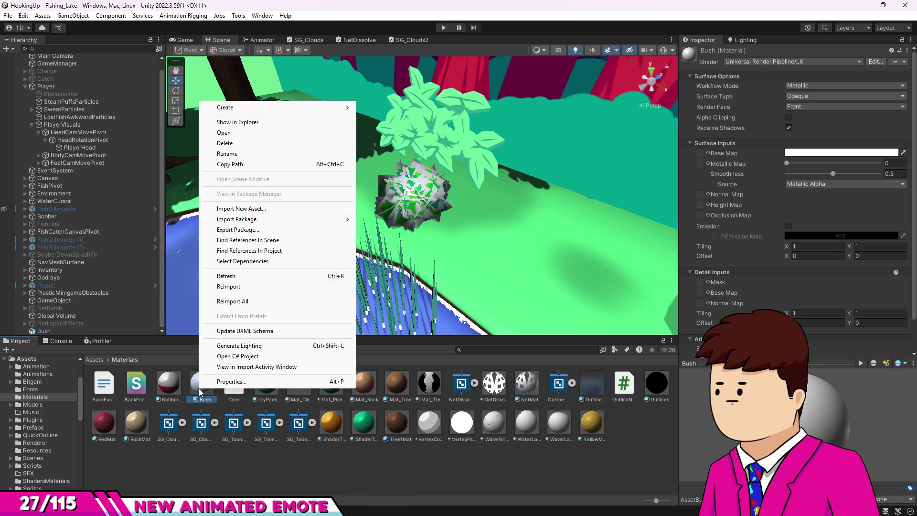
{"action": "mouse_move", "coordinate": [234, 220]}
{"action": "left_click", "coordinate": [237, 154]}
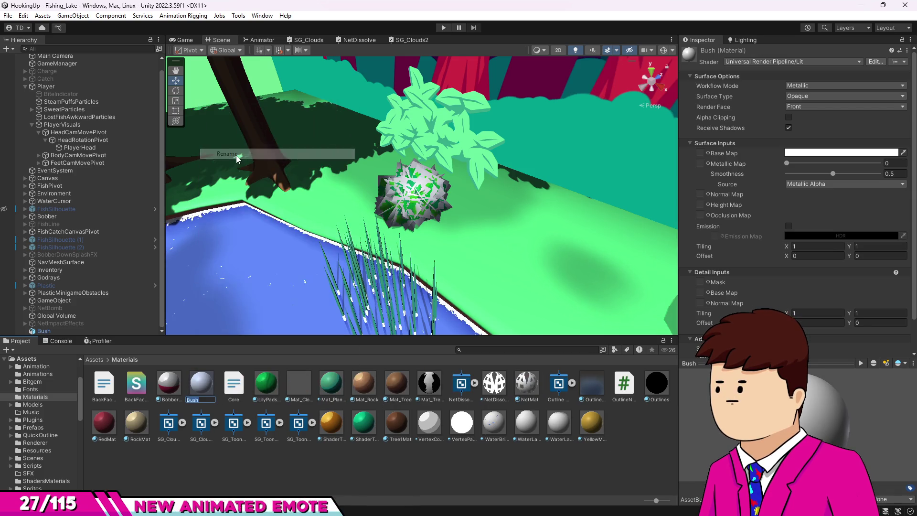
{"action": "type", "text": "Mat"}
{"action": "key", "text": "Return"}
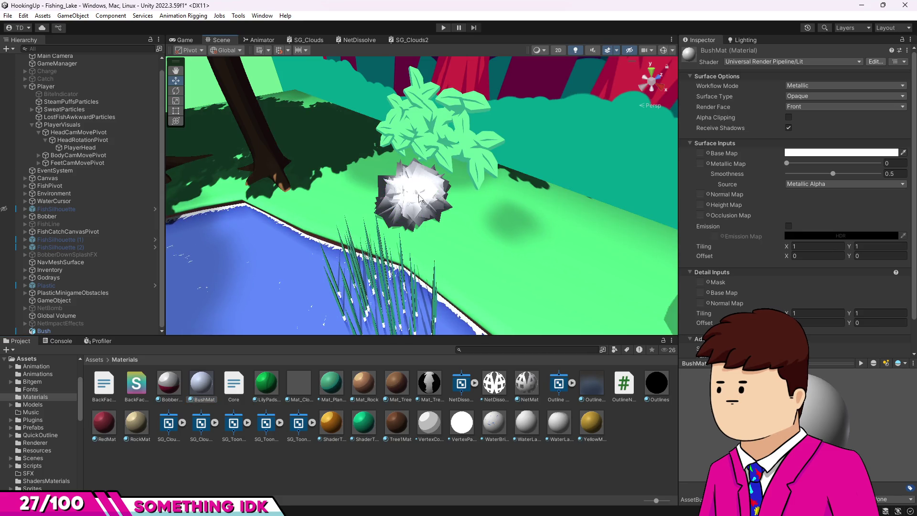
- Select the Bush object, look through BushMat's context menu, then resume the tree tutorial
{"action": "left_click", "coordinate": [51, 330]}
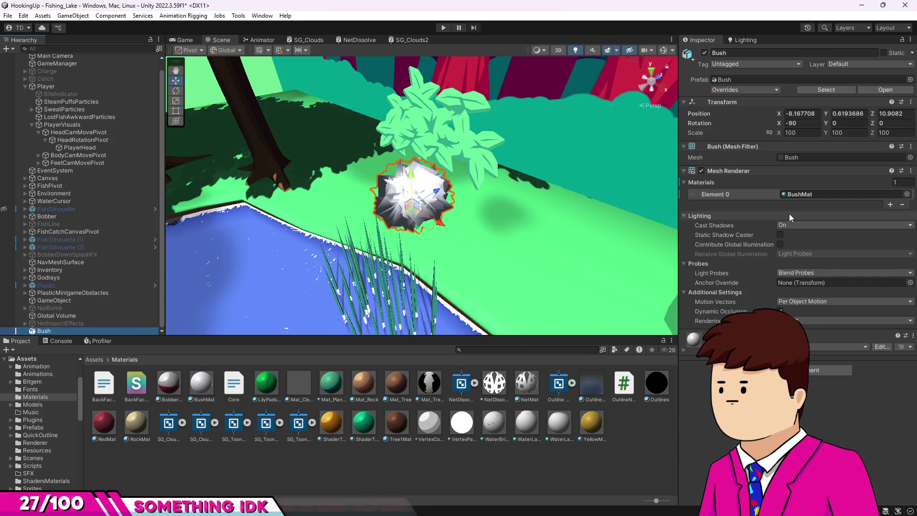
{"action": "right_click", "coordinate": [210, 386]}
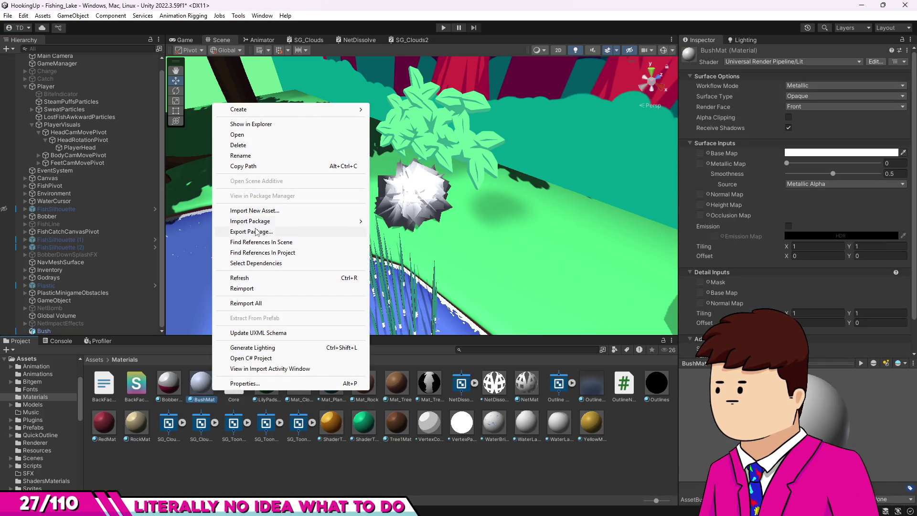
{"action": "mouse_move", "coordinate": [267, 113]}
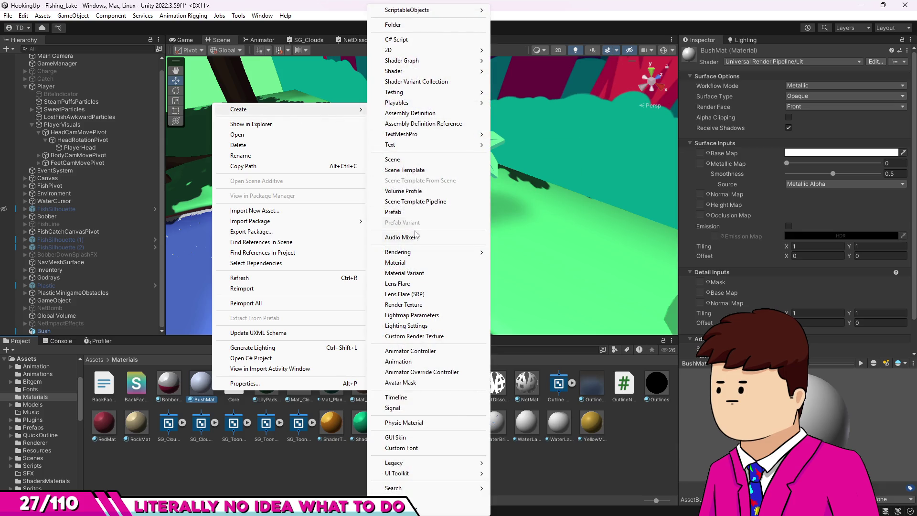
{"action": "mouse_move", "coordinate": [413, 93]}
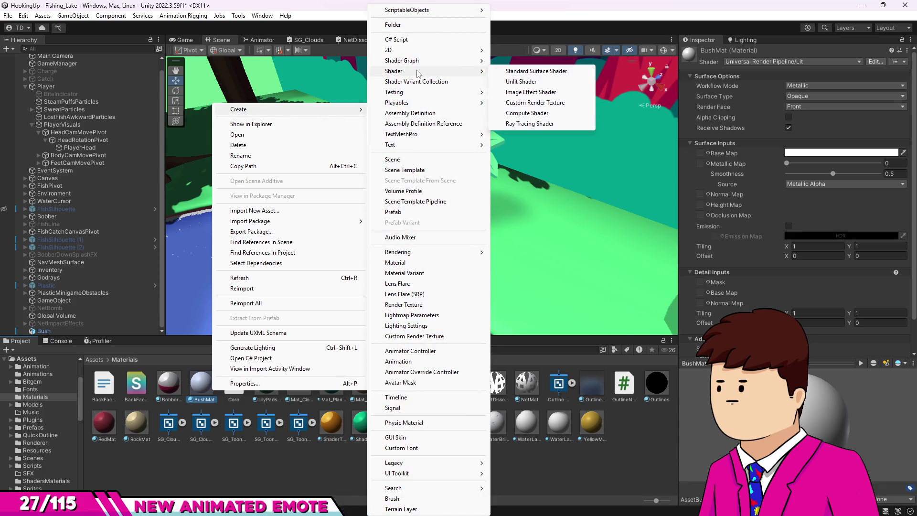
{"action": "mouse_move", "coordinate": [417, 72]}
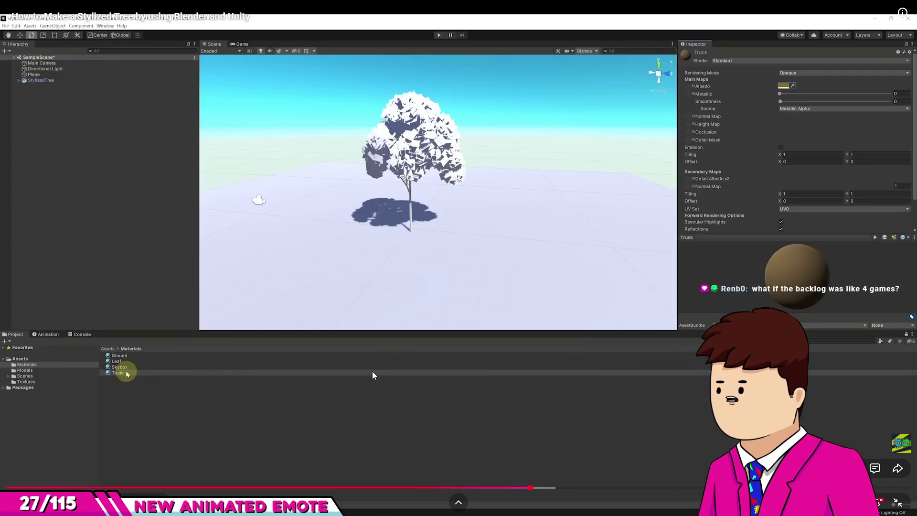
{"action": "left_click", "coordinate": [373, 374]}
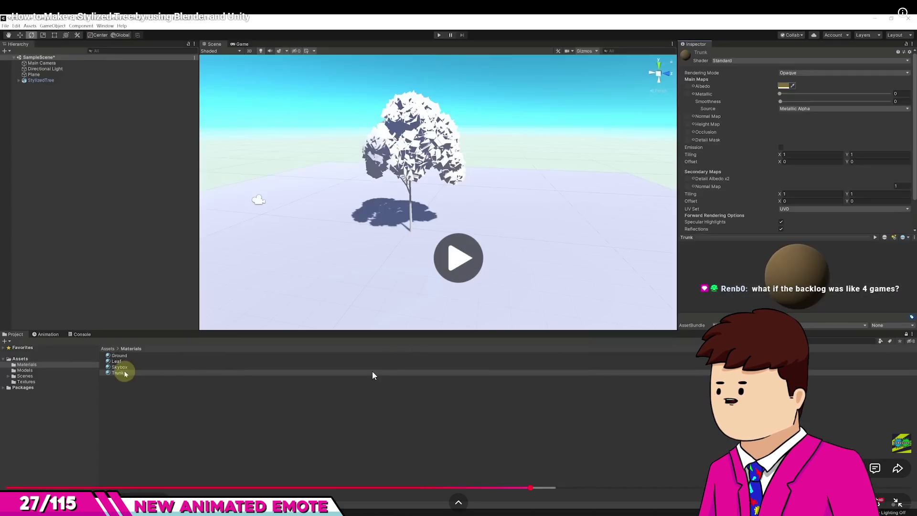
- Pause and resume the tree tutorial across its trunk step, dismissing the player menu
{"action": "left_click", "coordinate": [359, 306]}
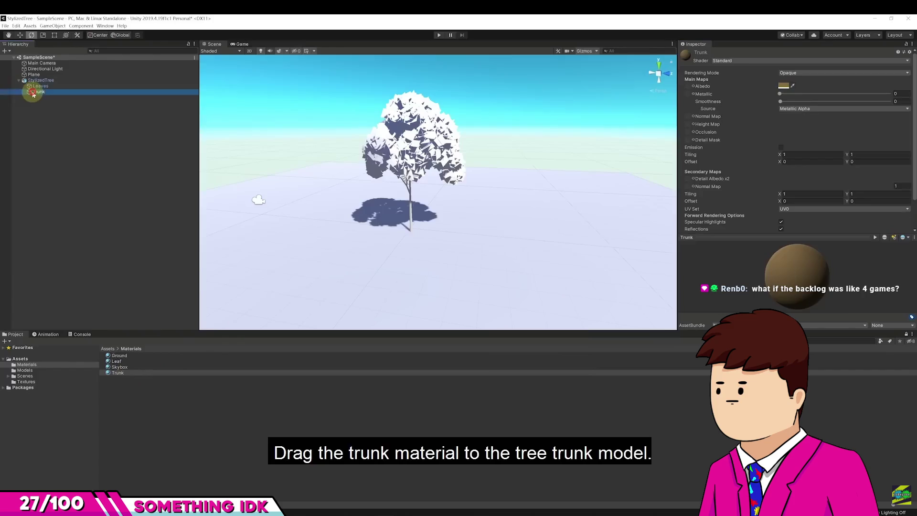
{"action": "left_click", "coordinate": [360, 308]}
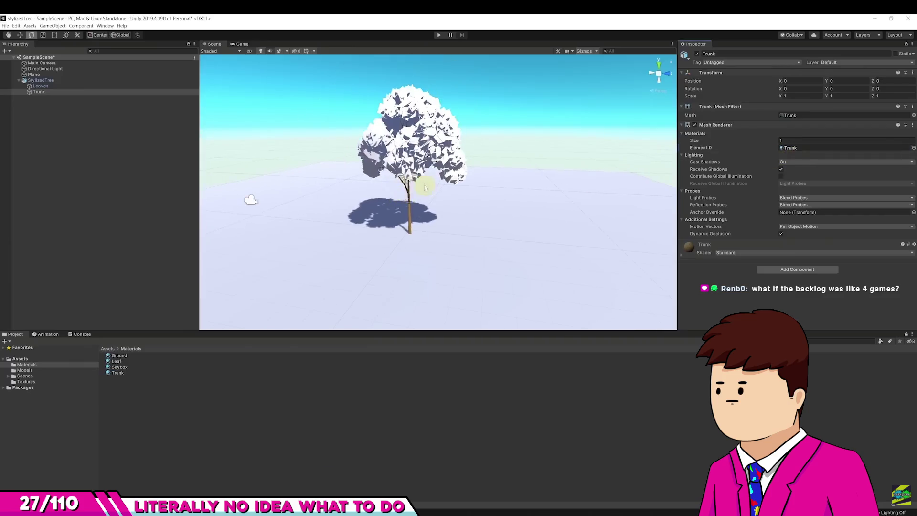
{"action": "right_click", "coordinate": [361, 307]}
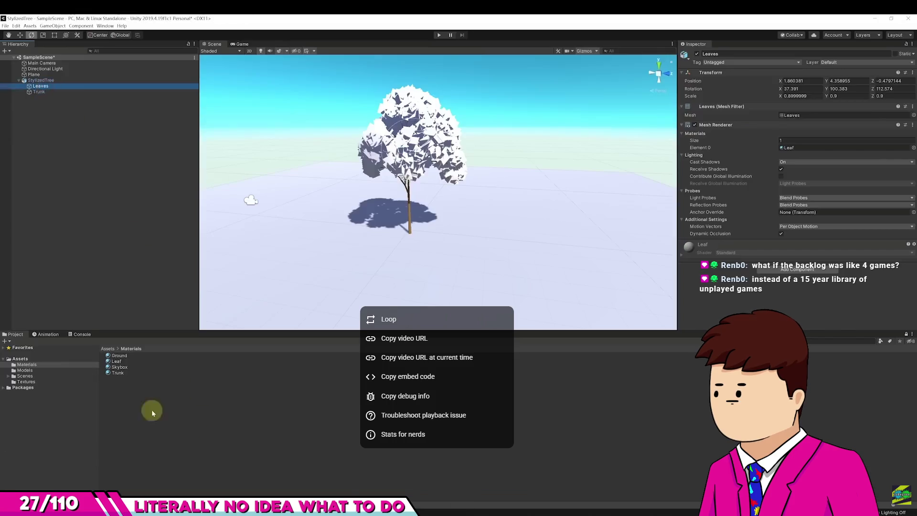
{"action": "key", "text": "Escape"}
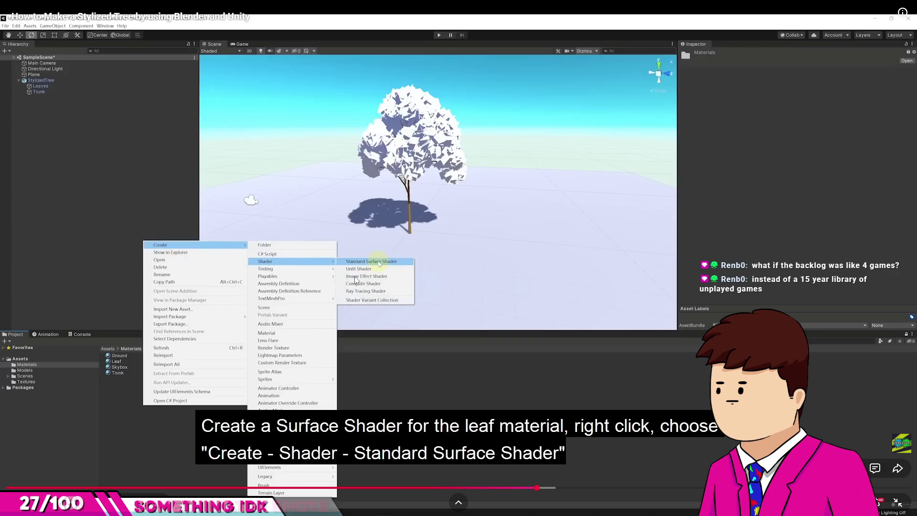
- Watch the shader creation through the Leaf rename, pause there, and exit fullscreen
{"action": "left_click", "coordinate": [356, 280]}
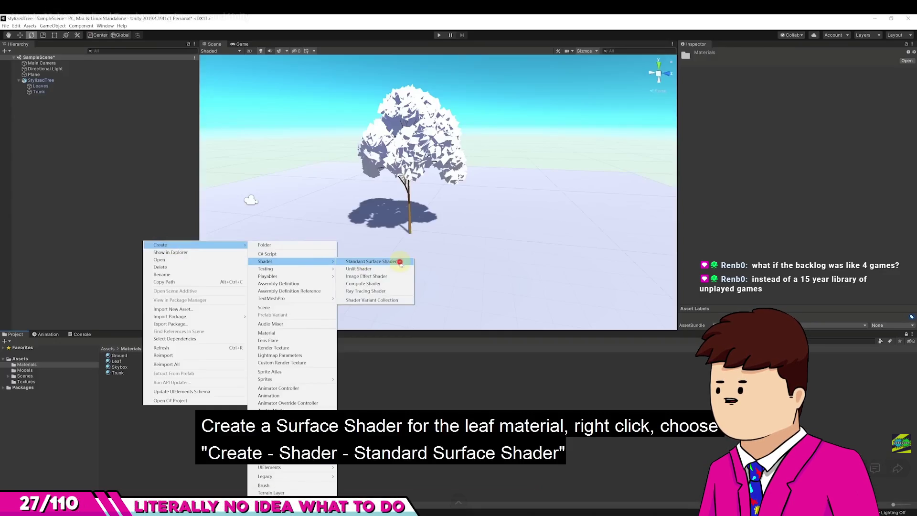
{"action": "left_click", "coordinate": [309, 350]}
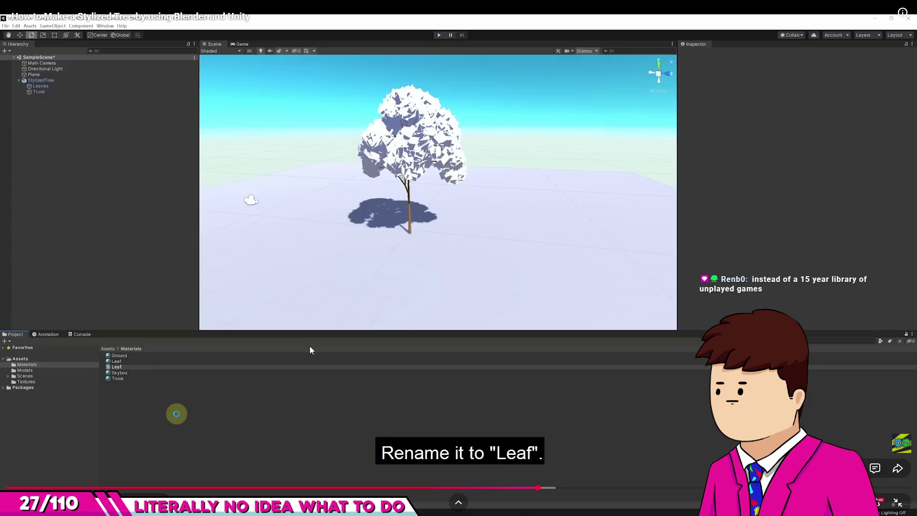
{"action": "left_click", "coordinate": [309, 350]}
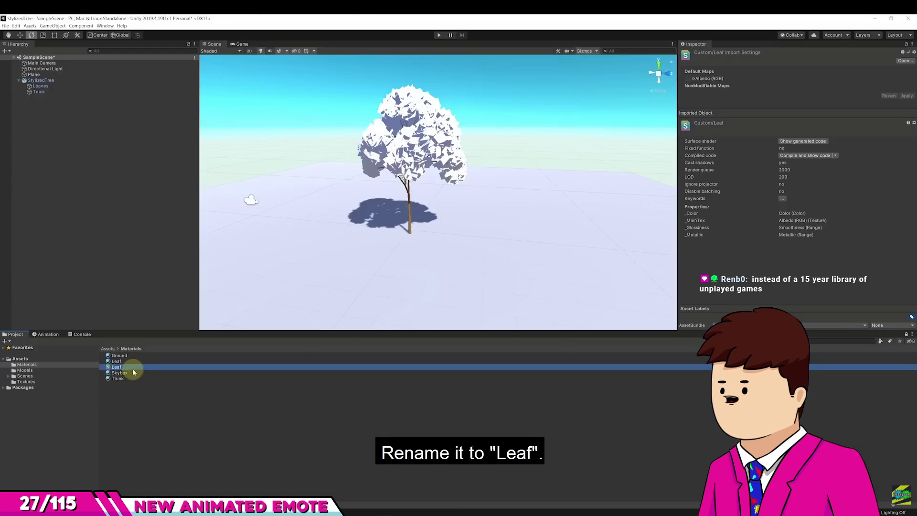
{"action": "key", "text": "Escape"}
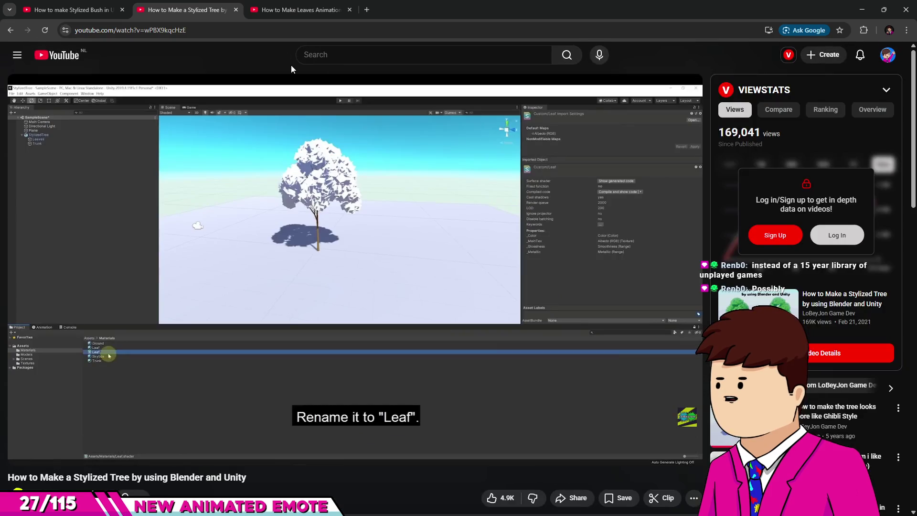
- Play the Leaves Animation tutorial full screen from the 3:14 URP Materials chapter
{"action": "left_click", "coordinate": [298, 10]}
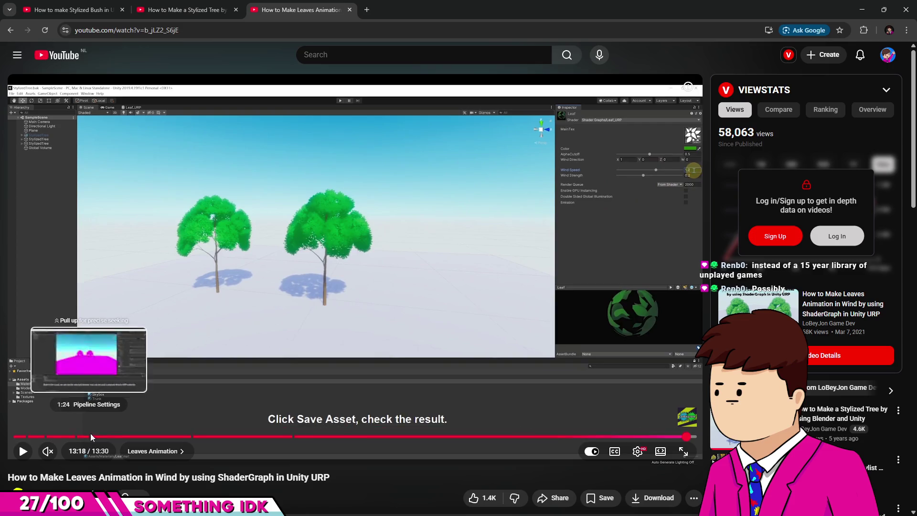
{"action": "left_click", "coordinate": [183, 436]}
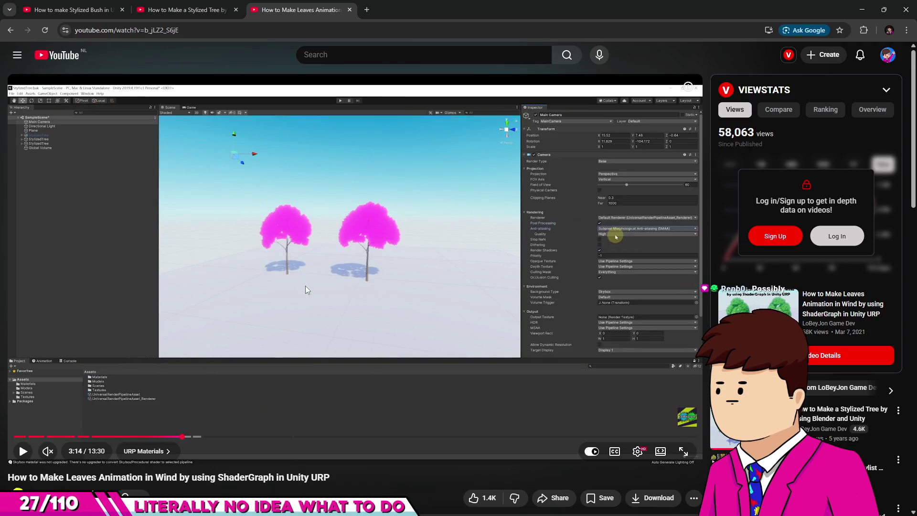
{"action": "left_click", "coordinate": [305, 285]}
{"action": "key", "text": "f"}
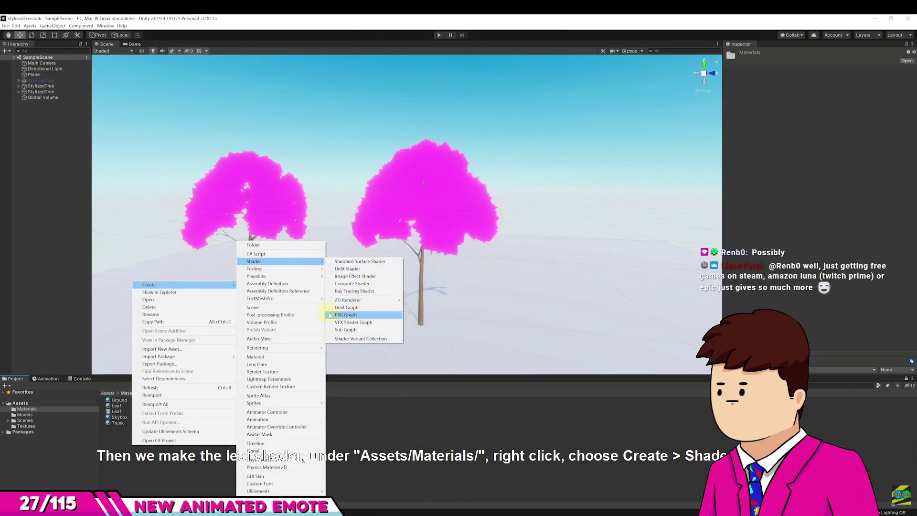
- Follow the leaves tutorial through the Leaf_URP naming step and pause on the new shader graph
{"action": "right_click", "coordinate": [522, 375]}
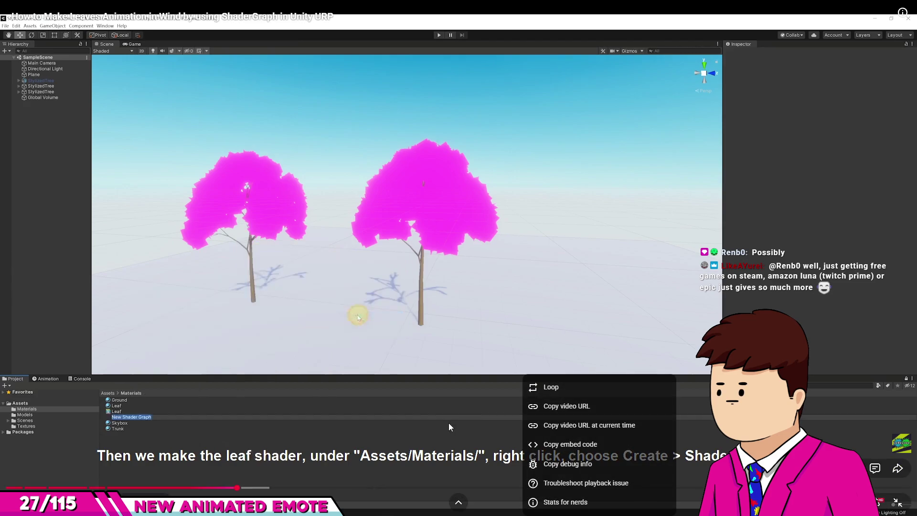
{"action": "left_click", "coordinate": [448, 423]}
{"action": "left_click", "coordinate": [438, 346]}
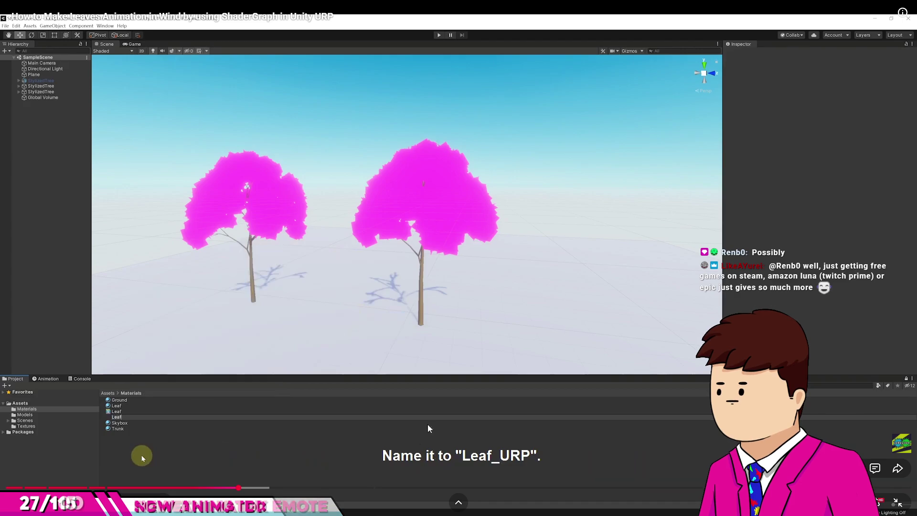
{"action": "left_click", "coordinate": [169, 406]}
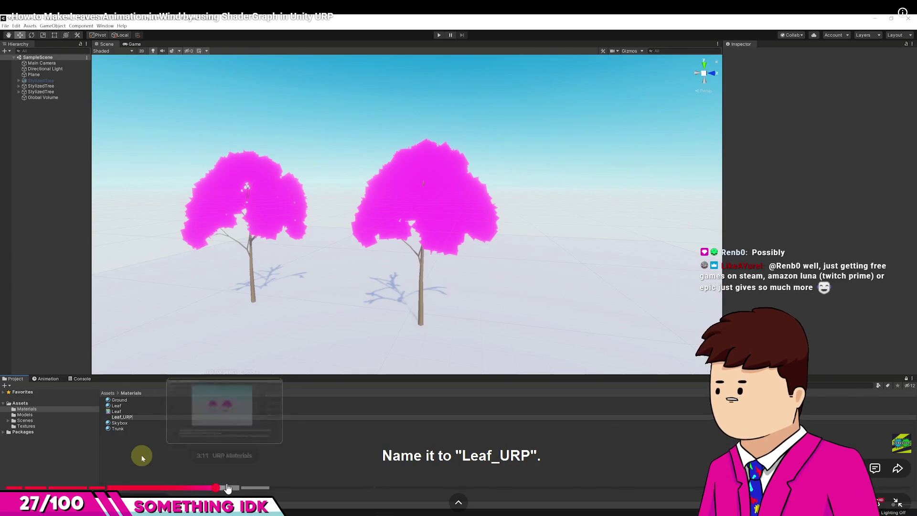
{"action": "left_click", "coordinate": [218, 487]}
{"action": "left_click", "coordinate": [241, 488]}
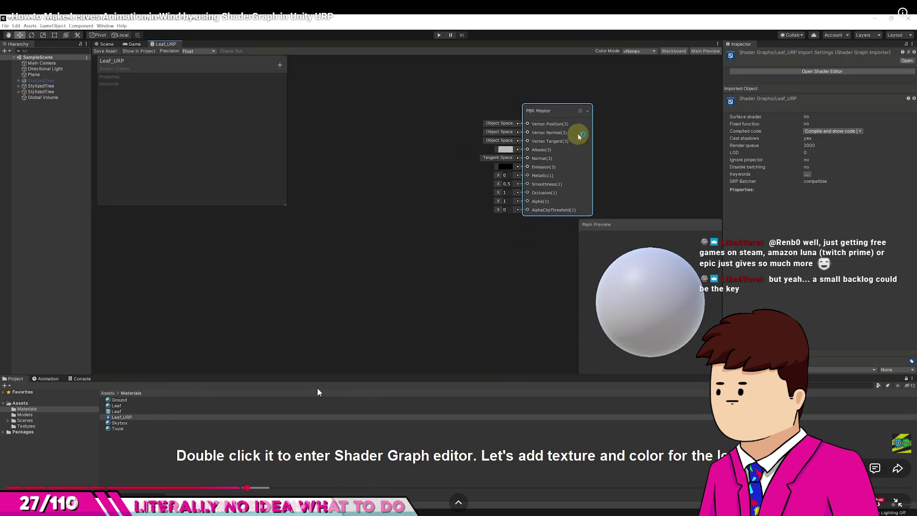
{"action": "left_click", "coordinate": [259, 336]}
{"action": "type", "text": "Bush"}
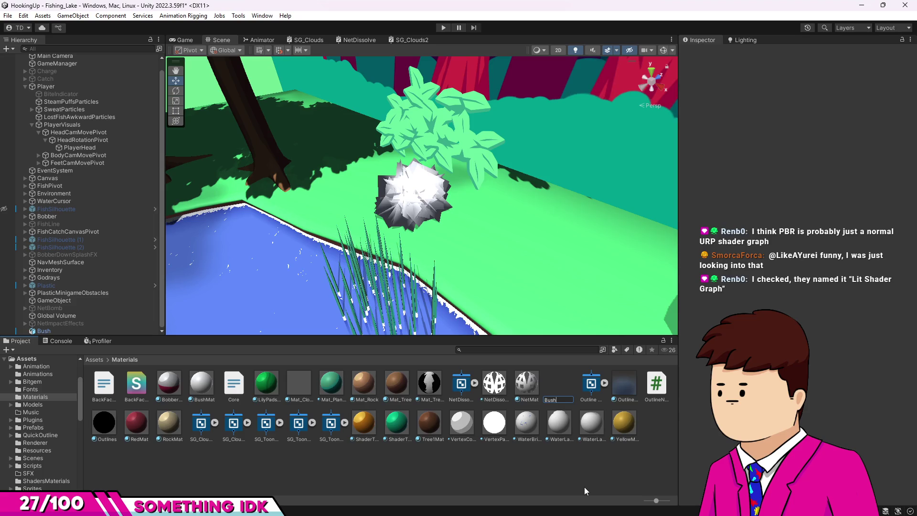
- Rename the Bush shader graph to SG_Bush and open it in the Shader Graph editor
{"action": "key", "text": "Home"}
{"action": "type", "text": "SG"}
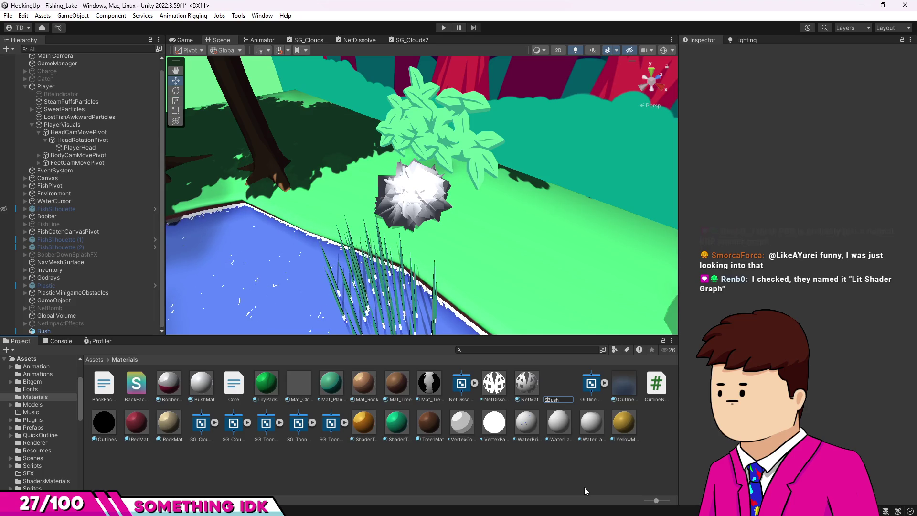
{"action": "type", "text": "_"}
{"action": "key", "text": "Return"}
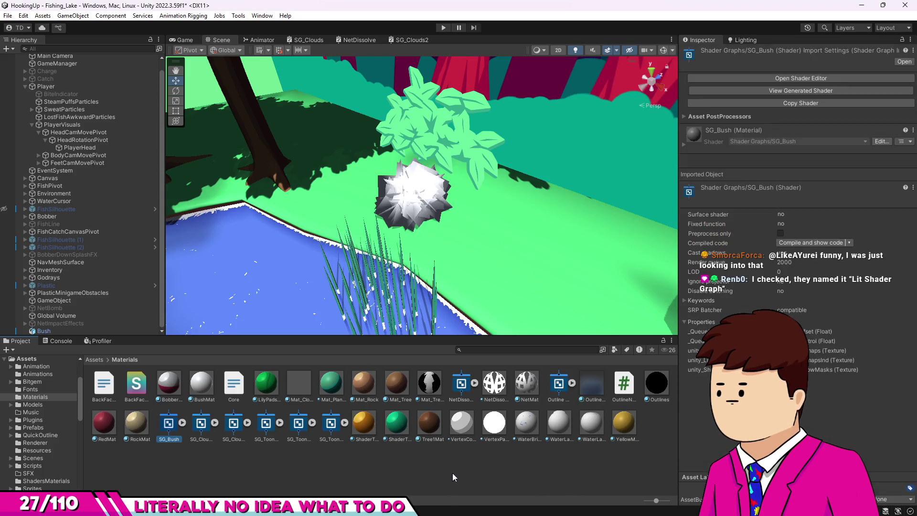
{"action": "double_click", "coordinate": [169, 429]}
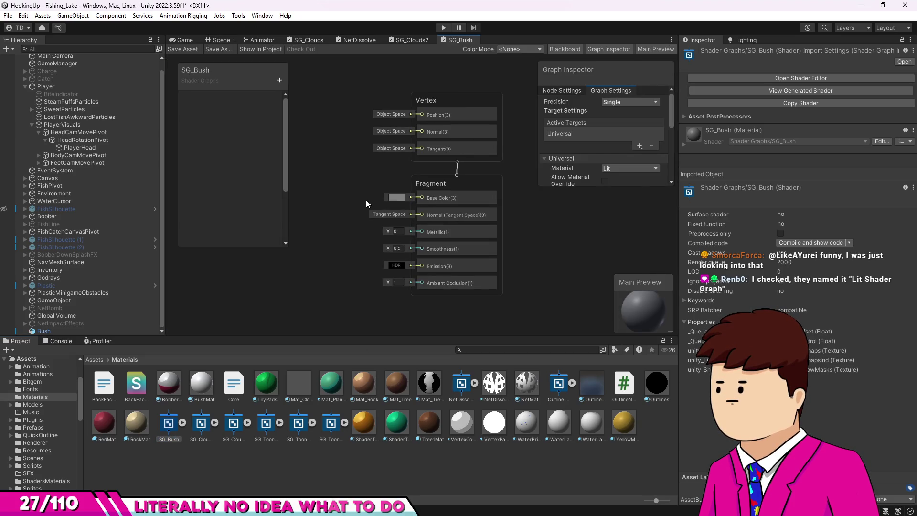
{"action": "scroll", "coordinate": [317, 216], "scroll_direction": "up", "scroll_amount": 1}
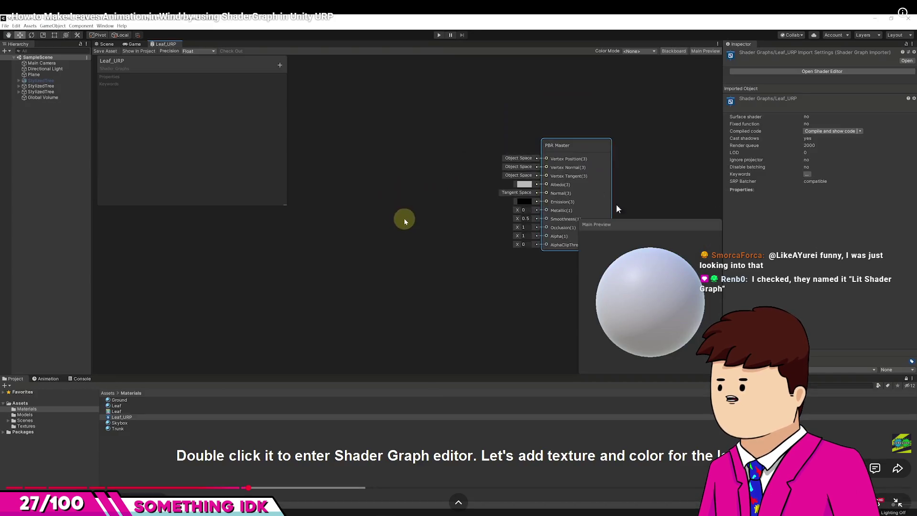
- Pause the leaves tutorial on the empty leaf graph, then again at the Color property step
{"action": "left_click", "coordinate": [565, 226]}
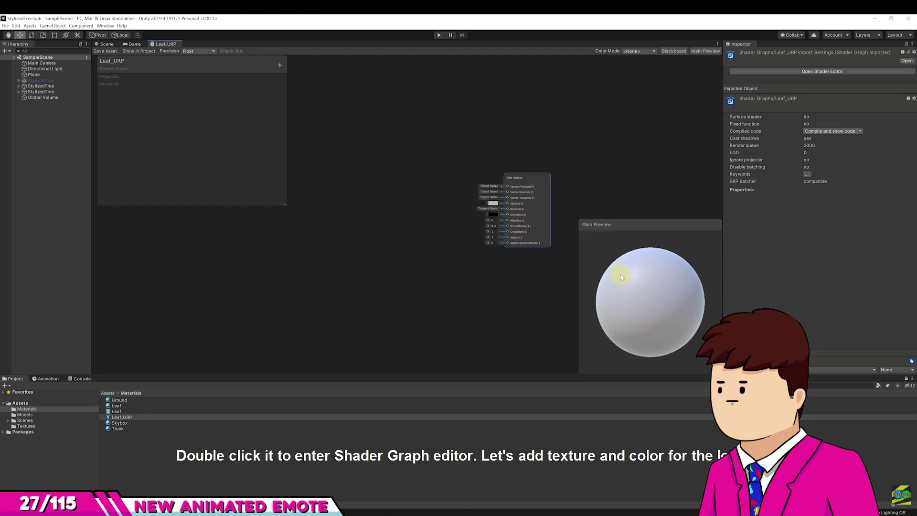
{"action": "left_click", "coordinate": [516, 171]}
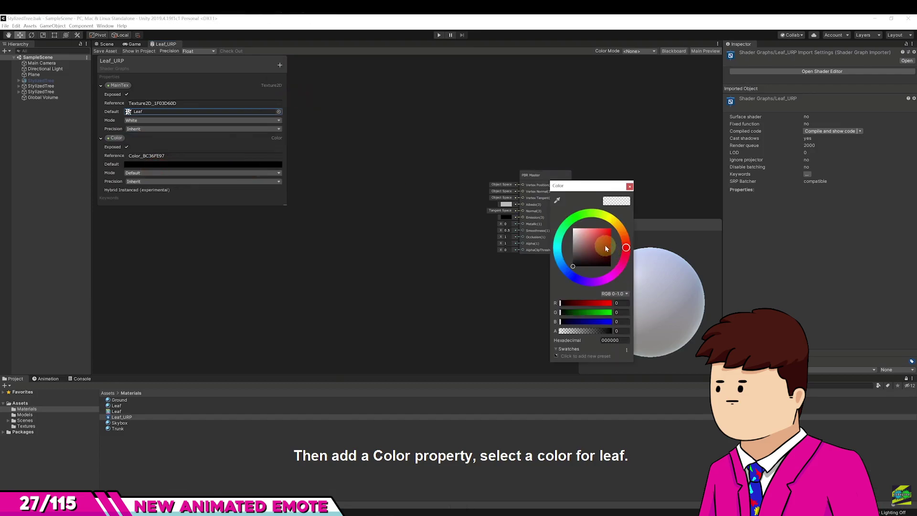
{"action": "left_click", "coordinate": [36, 88]}
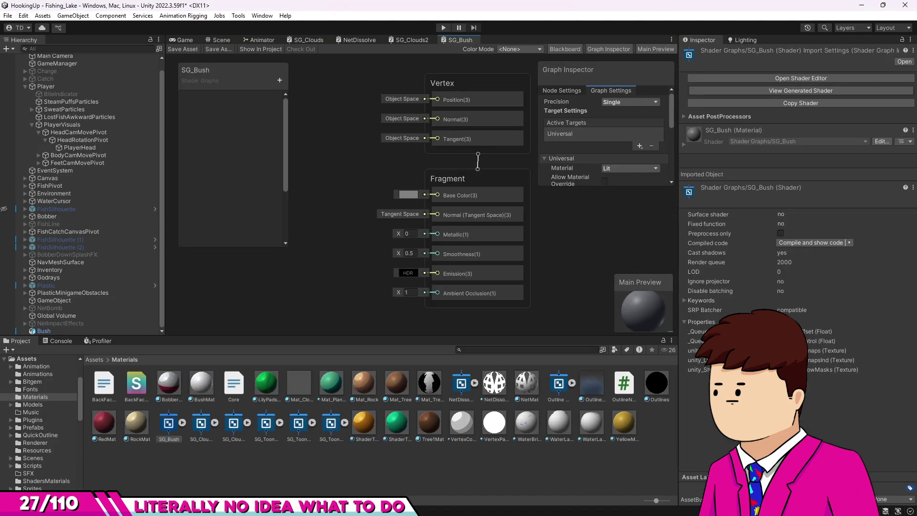
- Glance at the Game view, then orbit the Scene camera around the bush and across the pond
{"action": "left_click", "coordinate": [182, 40]}
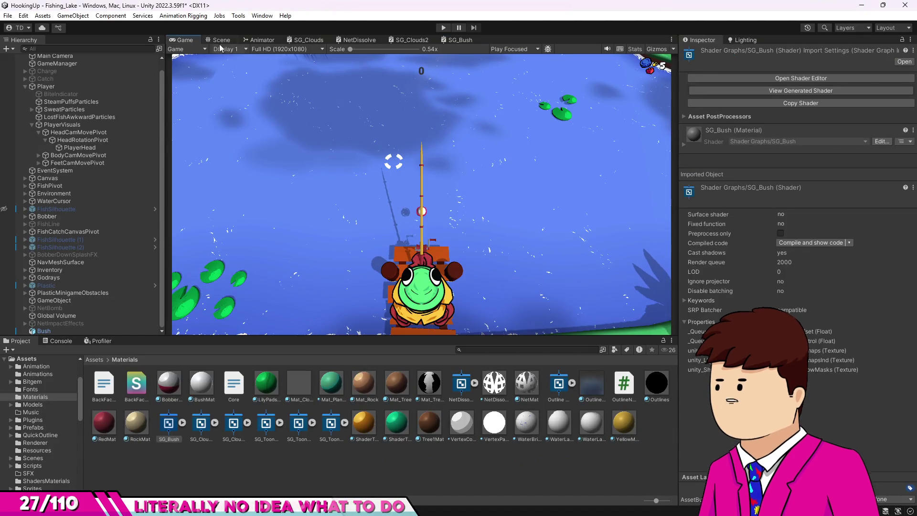
{"action": "key", "text": "ctrl+1"}
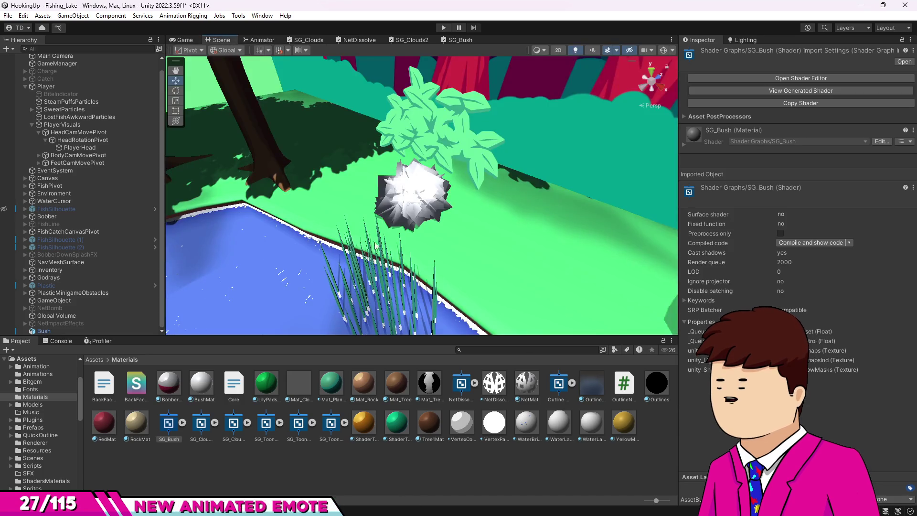
{"action": "mouse_move", "coordinate": [465, 218]}
{"action": "left_mouse_down"}
{"action": "mouse_move", "coordinate": [487, 228]}
{"action": "mouse_move", "coordinate": [475, 233]}
{"action": "mouse_move", "coordinate": [482, 220]}
{"action": "mouse_move", "coordinate": [400, 224]}
{"action": "mouse_move", "coordinate": [440, 206]}
{"action": "mouse_move", "coordinate": [479, 236]}
{"action": "left_mouse_up"}
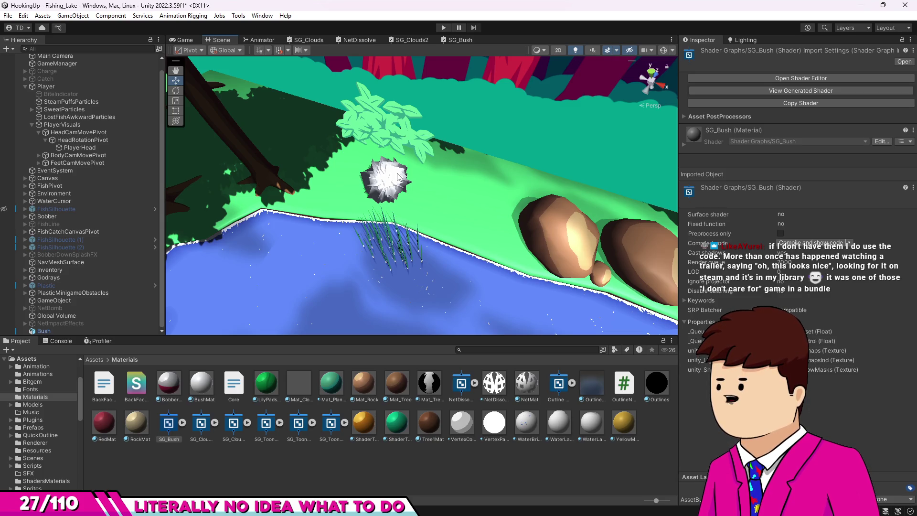
{"action": "scroll", "coordinate": [467, 176], "scroll_direction": "down", "scroll_amount": 1}
{"action": "mouse_move", "coordinate": [465, 173]}
{"action": "left_mouse_down"}
{"action": "mouse_move", "coordinate": [456, 196]}
{"action": "mouse_move", "coordinate": [452, 169]}
{"action": "mouse_move", "coordinate": [436, 237]}
{"action": "mouse_move", "coordinate": [451, 243]}
{"action": "mouse_move", "coordinate": [437, 250]}
{"action": "mouse_move", "coordinate": [415, 206]}
{"action": "mouse_move", "coordinate": [384, 172]}
{"action": "mouse_move", "coordinate": [503, 128]}
{"action": "left_mouse_up"}
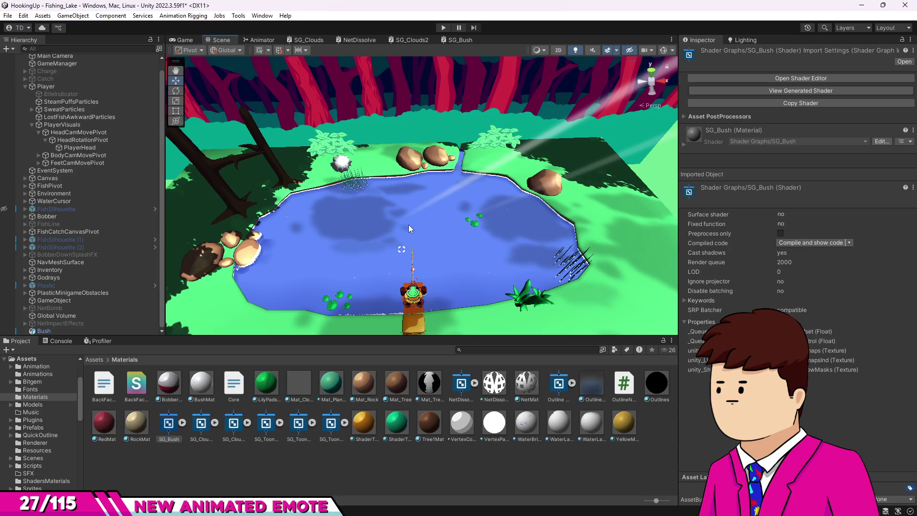
{"action": "left_click_drag", "start_coordinate": [448, 290], "coordinate": [457, 264]}
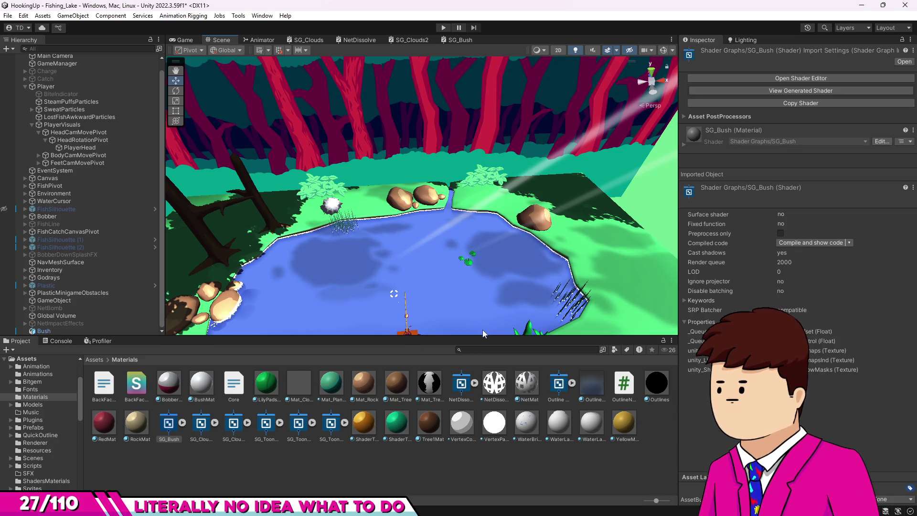
{"action": "mouse_move", "coordinate": [402, 238]}
{"action": "left_mouse_down"}
{"action": "mouse_move", "coordinate": [381, 257]}
{"action": "mouse_move", "coordinate": [392, 298]}
{"action": "left_mouse_up"}
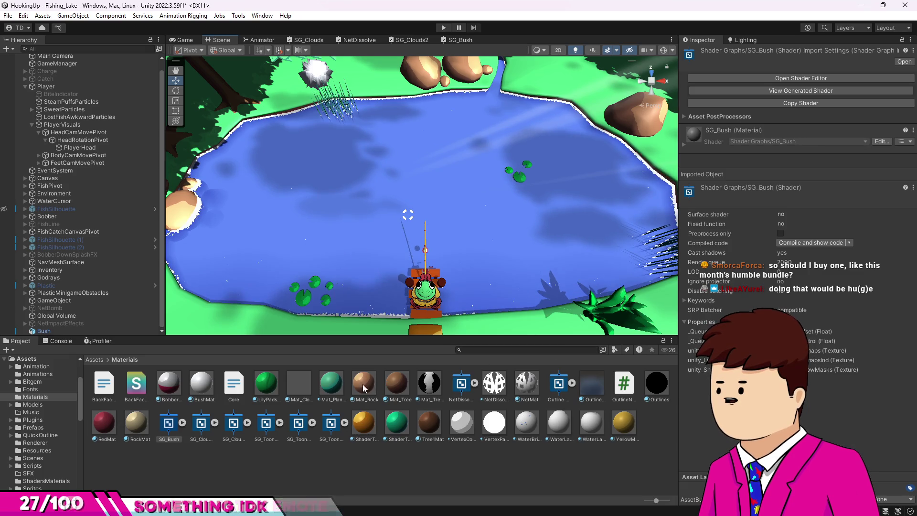
- Add a Texture2D property named MainTex to the SG_Bush blackboard
{"action": "left_click", "coordinate": [456, 40]}
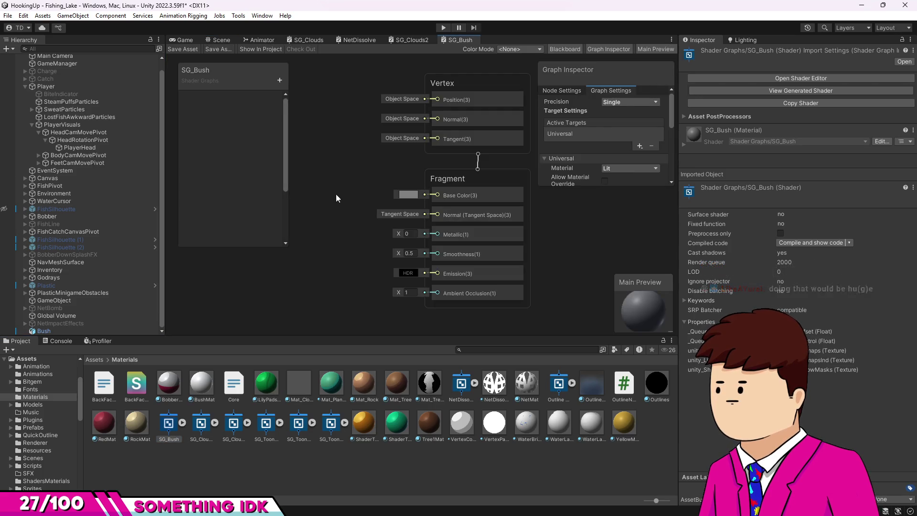
{"action": "left_click", "coordinate": [279, 79]}
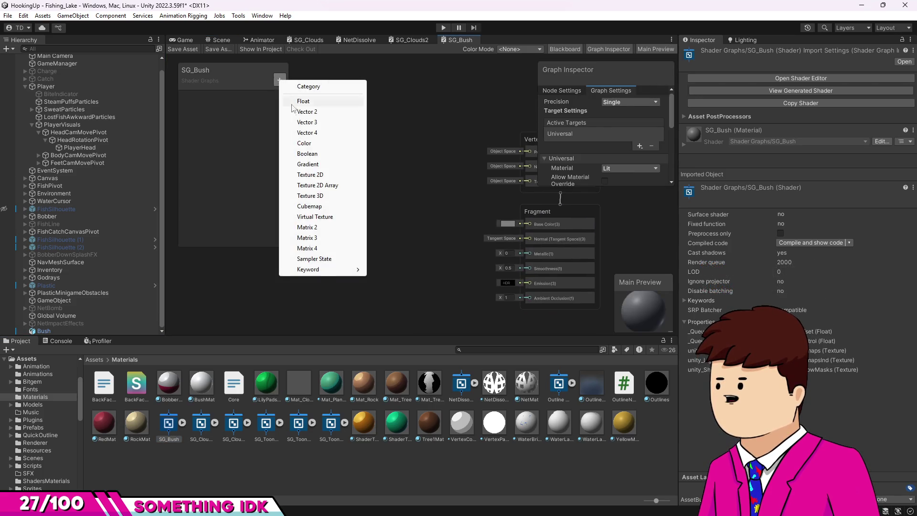
{"action": "left_click", "coordinate": [306, 174]}
{"action": "type", "text": "MainTex"}
{"action": "key", "text": "Return"}
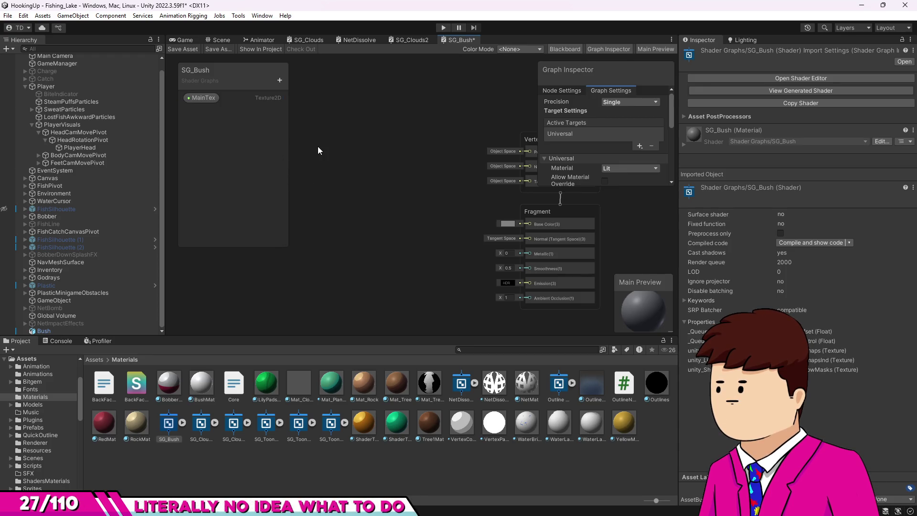
- Set MainTex's default texture to BushLeafTex and drop a MainTex node into the graph
{"action": "left_click", "coordinate": [211, 99]}
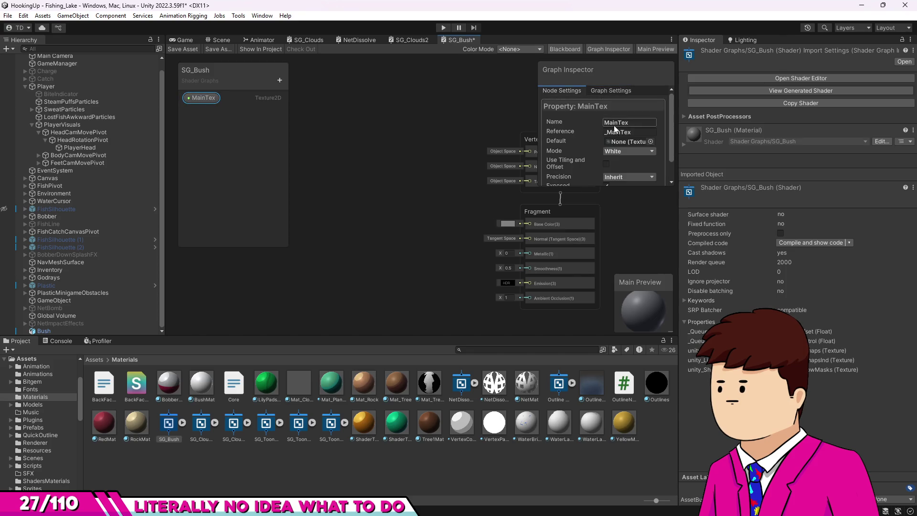
{"action": "left_click", "coordinate": [650, 141]}
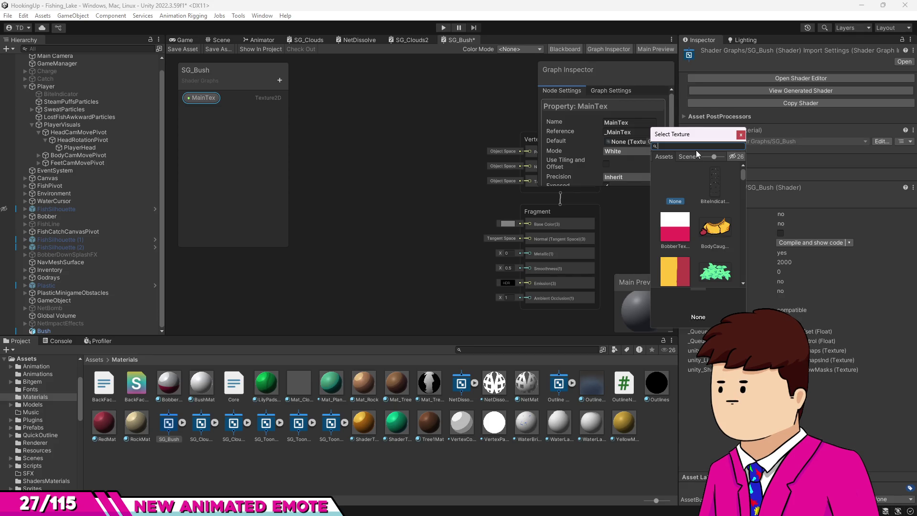
{"action": "type", "text": "leaf"}
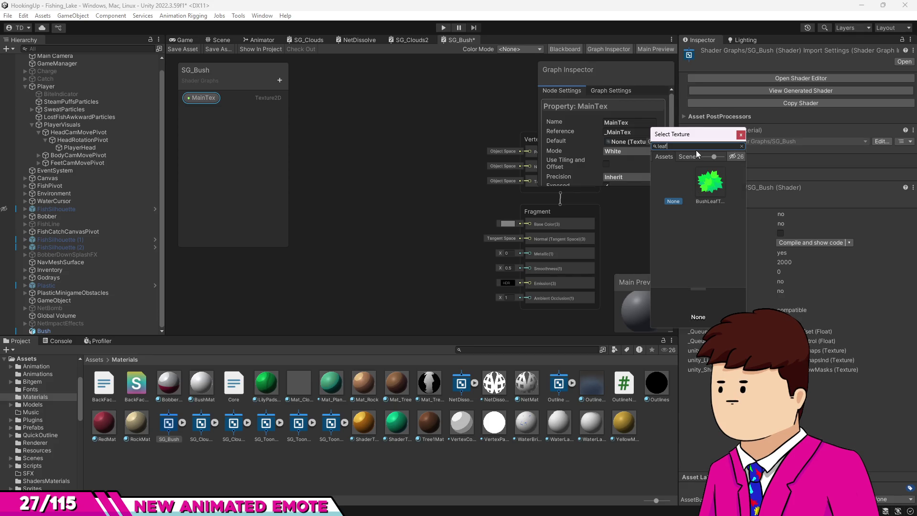
{"action": "left_click", "coordinate": [710, 183]}
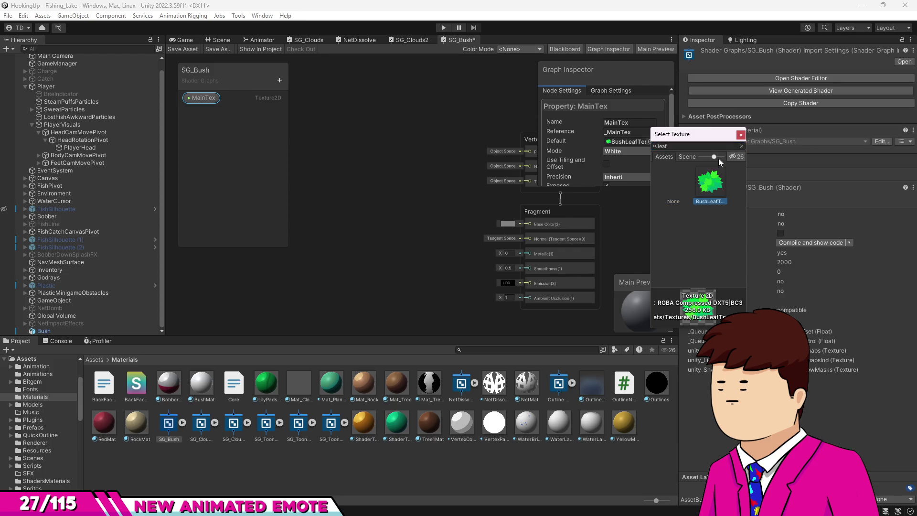
{"action": "left_click", "coordinate": [740, 135]}
{"action": "left_click_drag", "start_coordinate": [205, 97], "coordinate": [337, 199]}
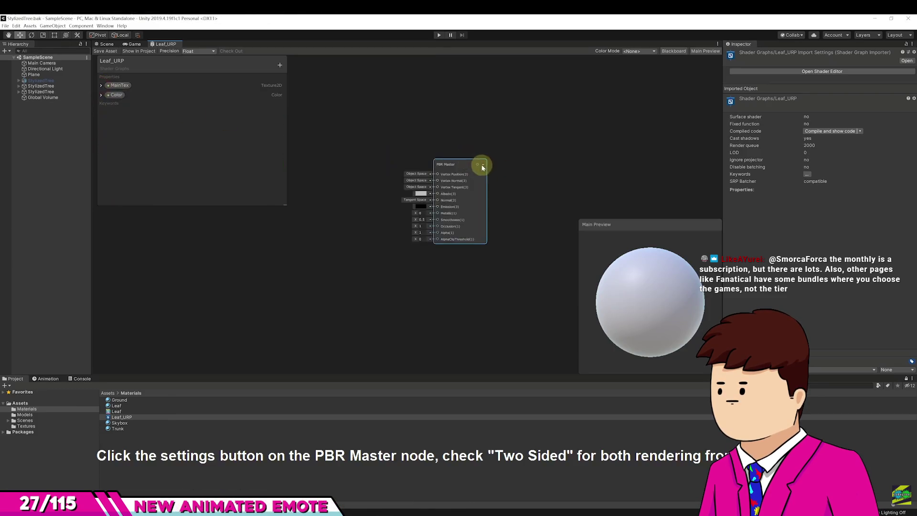
- Pause the tutorial on PBR Master settings and inspect SG_Bush's Vertex, Fragment and Graph Settings
{"action": "left_click", "coordinate": [417, 359]}
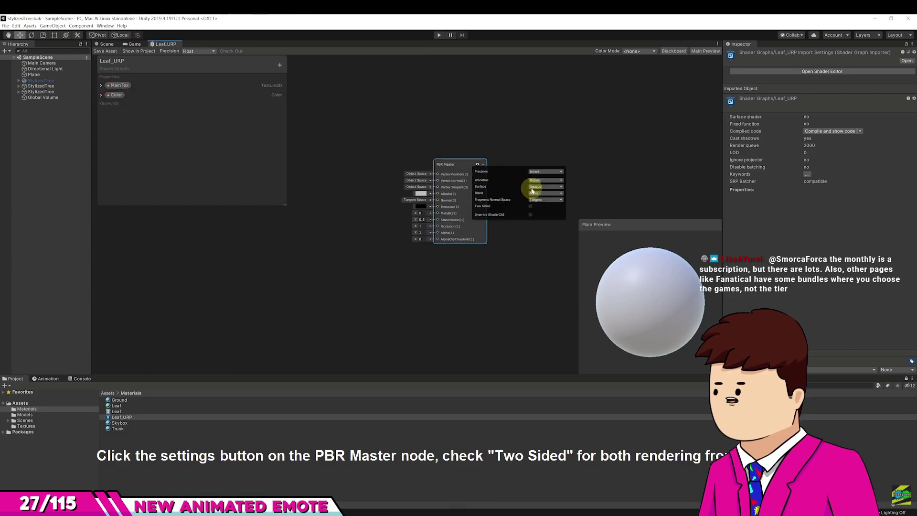
{"action": "key", "text": "alt+Tab"}
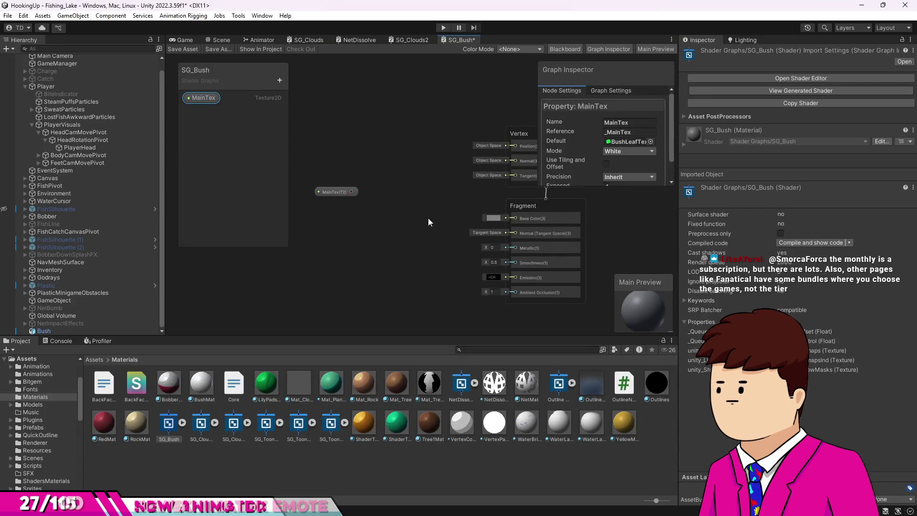
{"action": "left_click_drag", "start_coordinate": [428, 221], "coordinate": [322, 253]}
{"action": "left_click", "coordinate": [446, 242]}
{"action": "left_click", "coordinate": [459, 161]}
{"action": "left_click", "coordinate": [599, 91]}
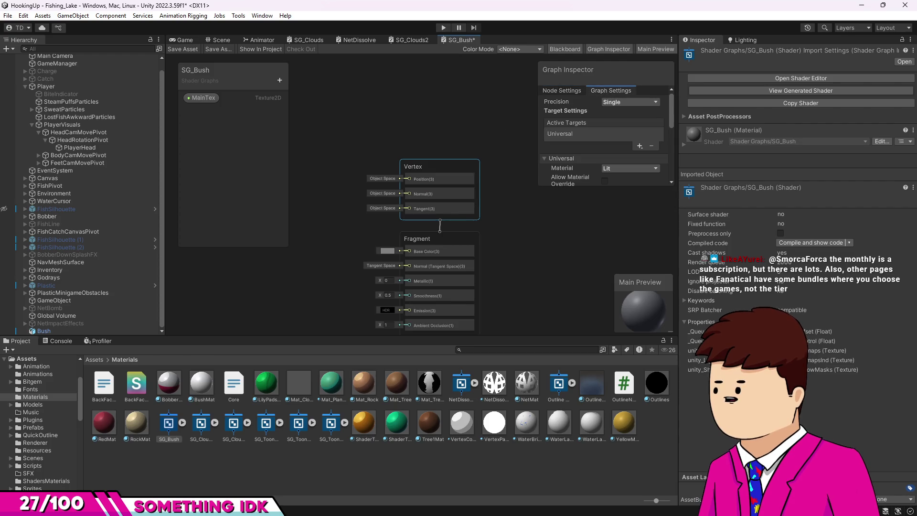
- Play the tutorial on to its Two Sided step, then return to SG_Bush
{"action": "key", "text": "alt+Tab"}
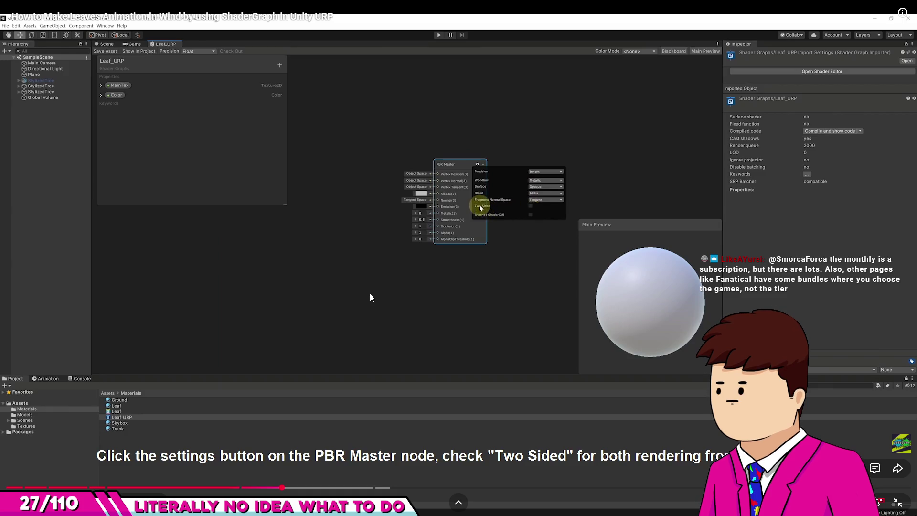
{"action": "left_click", "coordinate": [370, 293]}
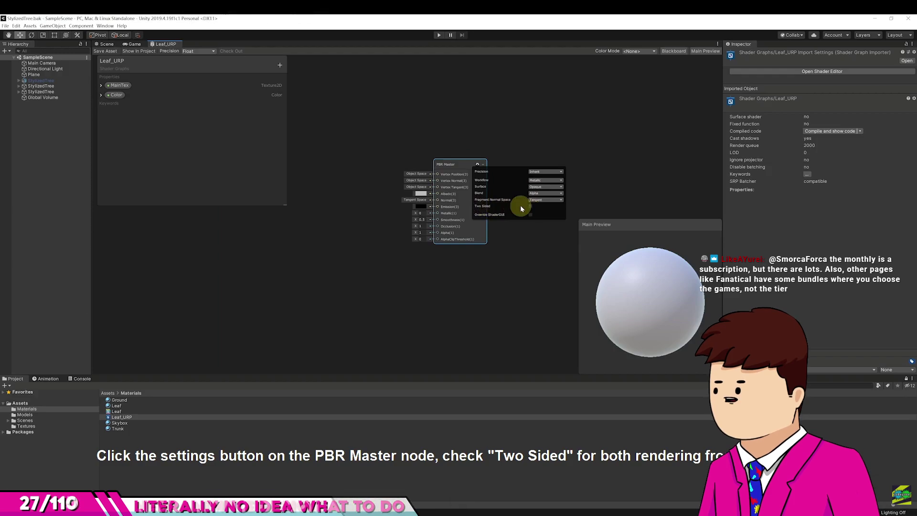
{"action": "key", "text": "alt+Tab"}
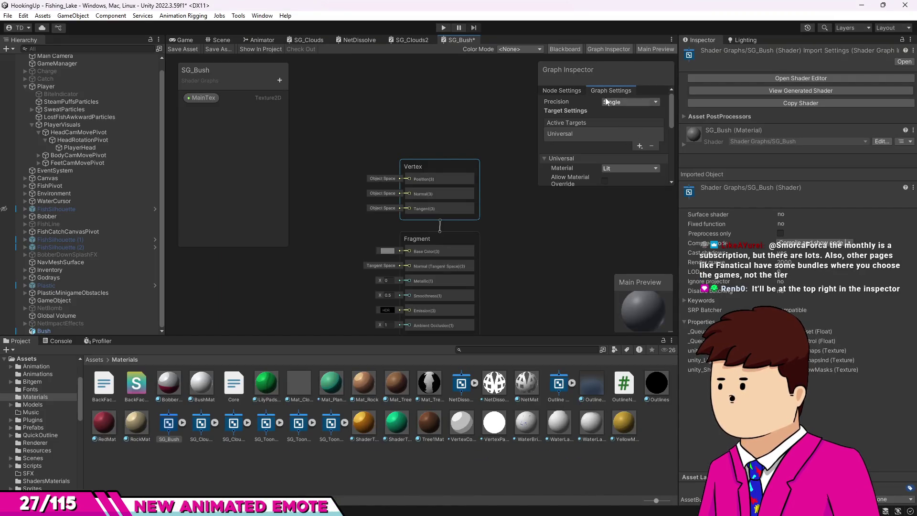
- In Graph Settings, enable Alpha Clipping and set Render Face to Both
{"action": "scroll", "coordinate": [602, 103], "scroll_direction": "down", "scroll_amount": 3}
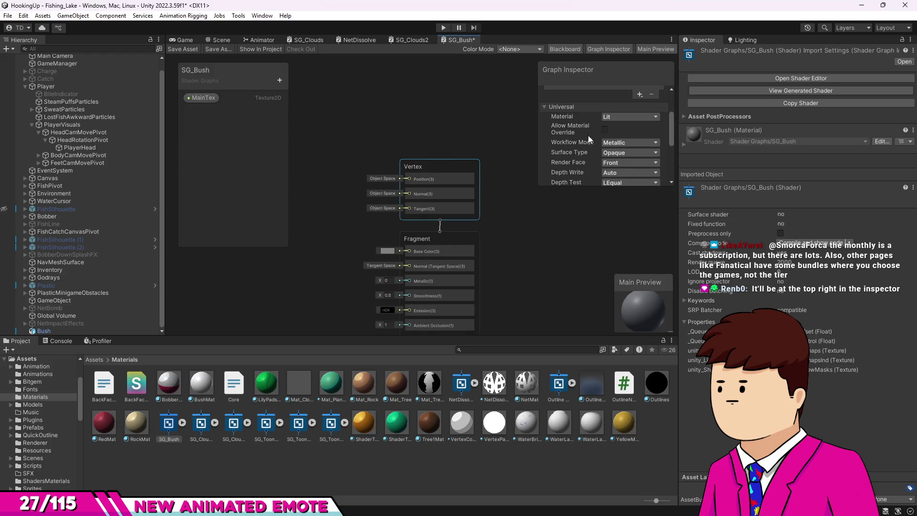
{"action": "scroll", "coordinate": [580, 137], "scroll_direction": "down", "scroll_amount": 5}
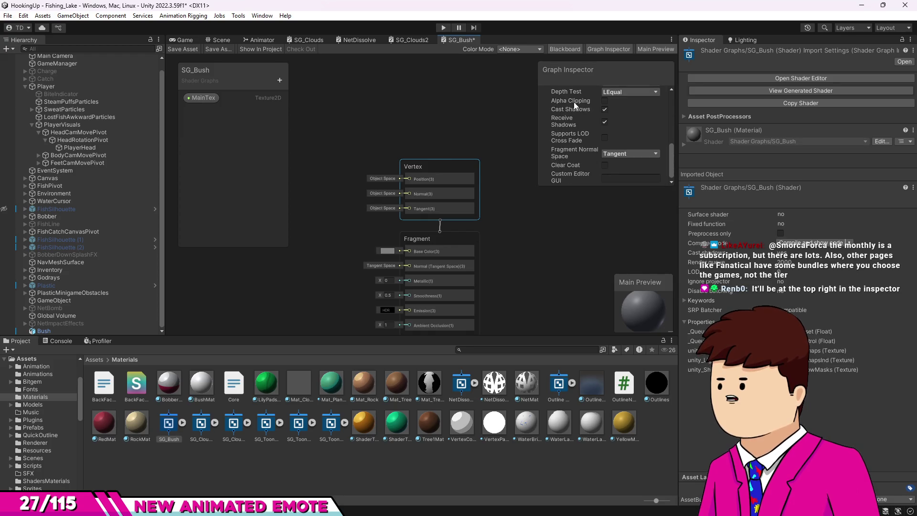
{"action": "scroll", "coordinate": [598, 108], "scroll_direction": "up", "scroll_amount": 1}
{"action": "left_click", "coordinate": [605, 126]}
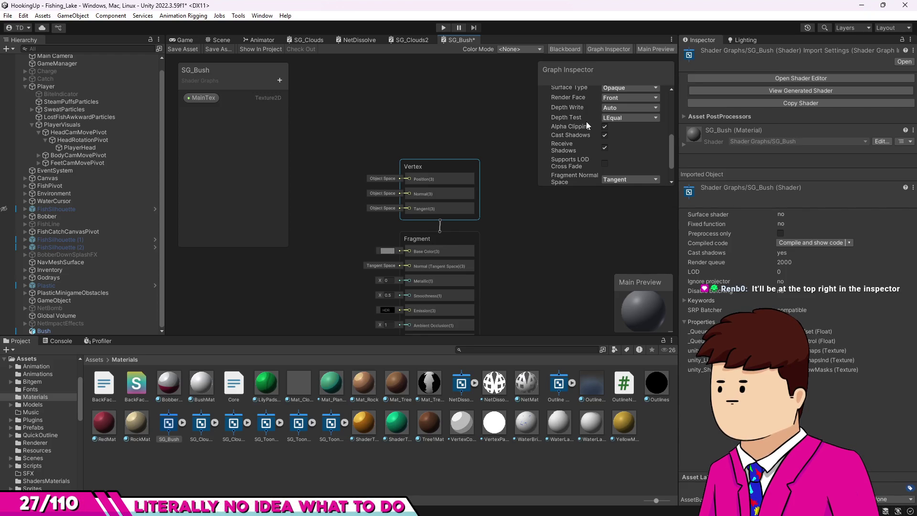
{"action": "scroll", "coordinate": [587, 123], "scroll_direction": "down", "scroll_amount": 2}
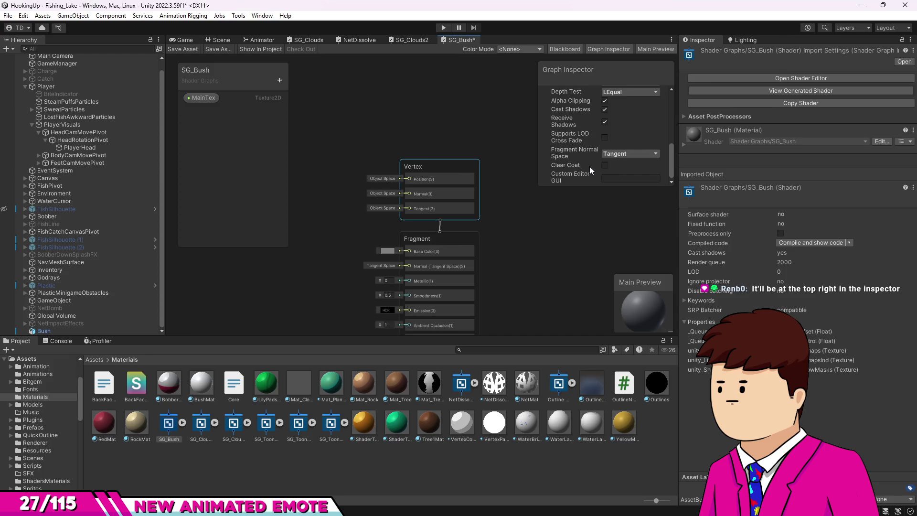
{"action": "scroll", "coordinate": [589, 166], "scroll_direction": "up", "scroll_amount": 3}
{"action": "scroll", "coordinate": [589, 166], "scroll_direction": "up", "scroll_amount": 3}
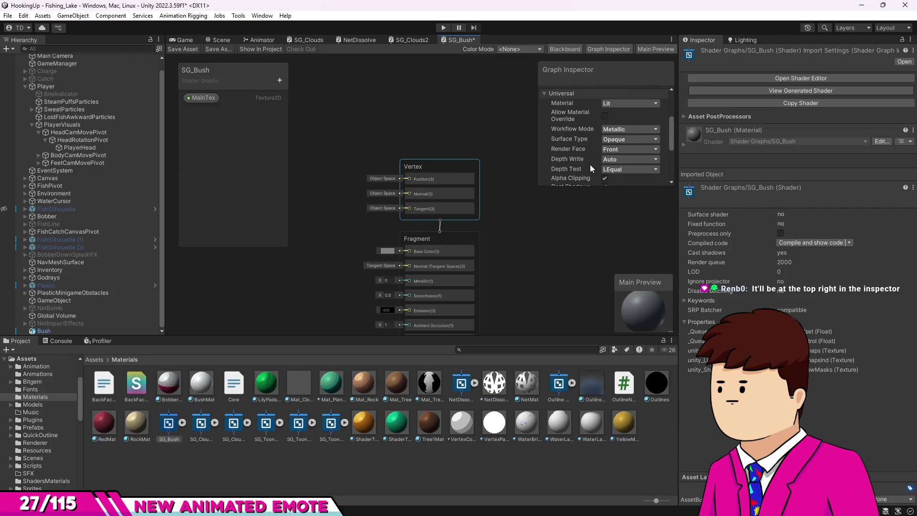
{"action": "left_click", "coordinate": [621, 149]}
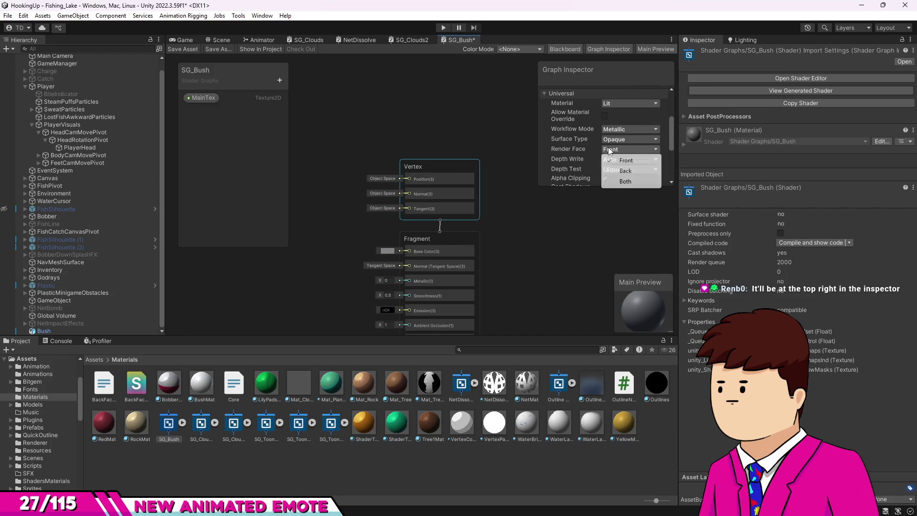
{"action": "left_click", "coordinate": [622, 182]}
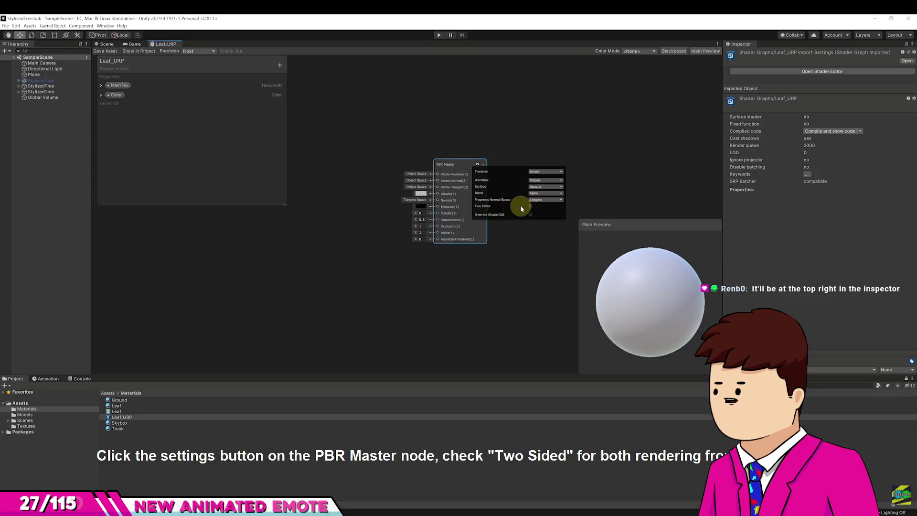
- Resume the tutorial, pause briefly, then keep playing into the Create Node / Sample Texture 2D step
{"action": "mouse_move", "coordinate": [608, 326]}
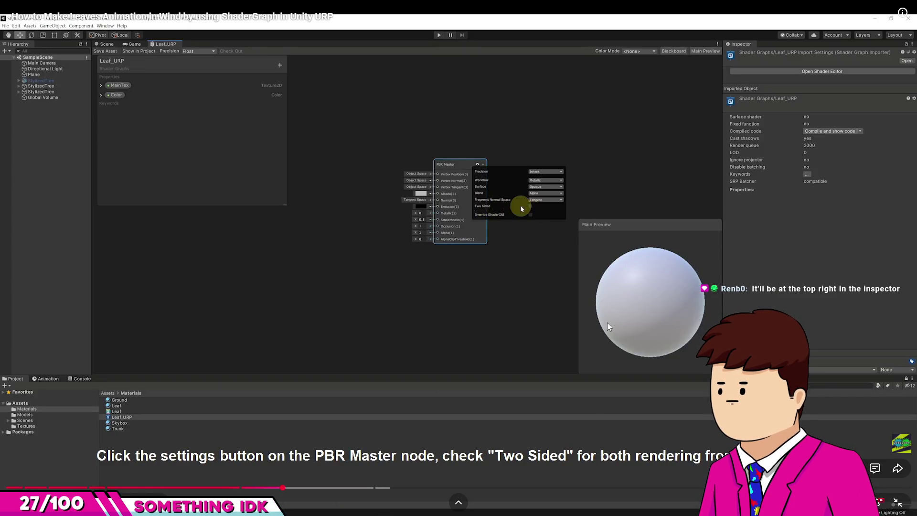
{"action": "left_click", "coordinate": [564, 323]}
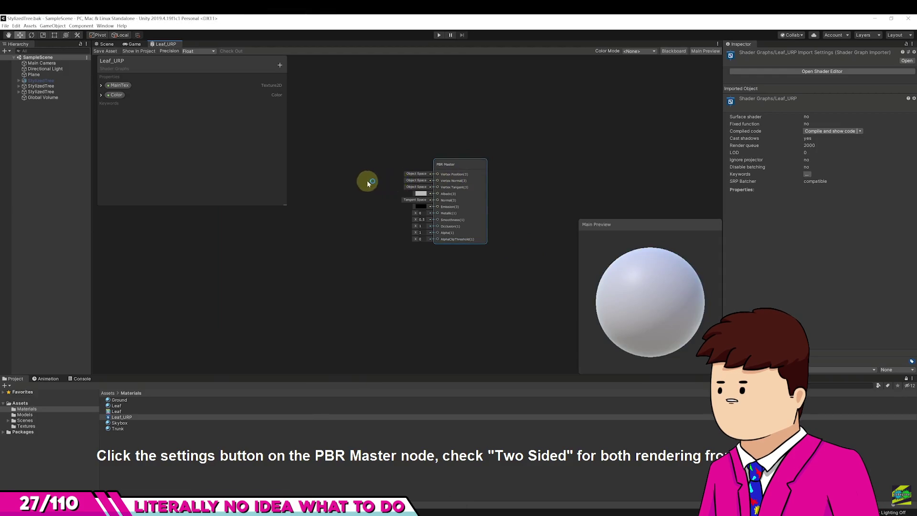
{"action": "left_click", "coordinate": [525, 282]}
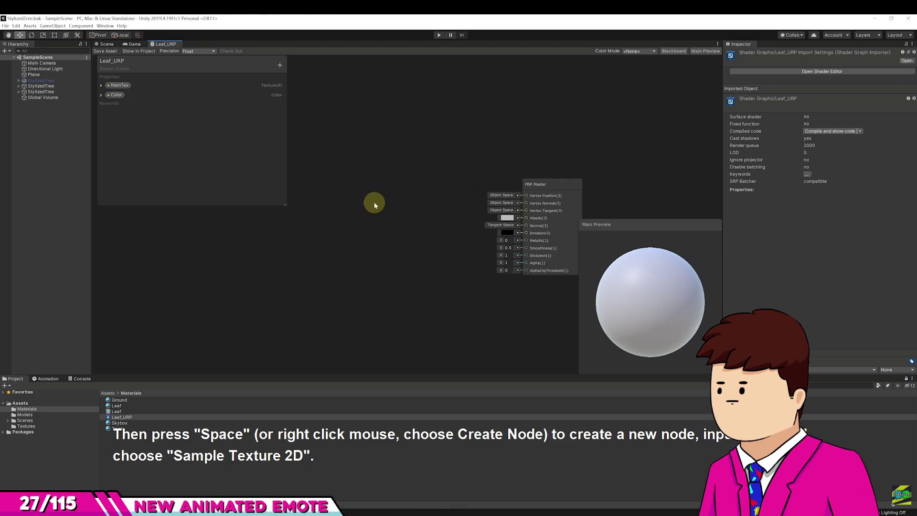
{"action": "left_click", "coordinate": [525, 279]}
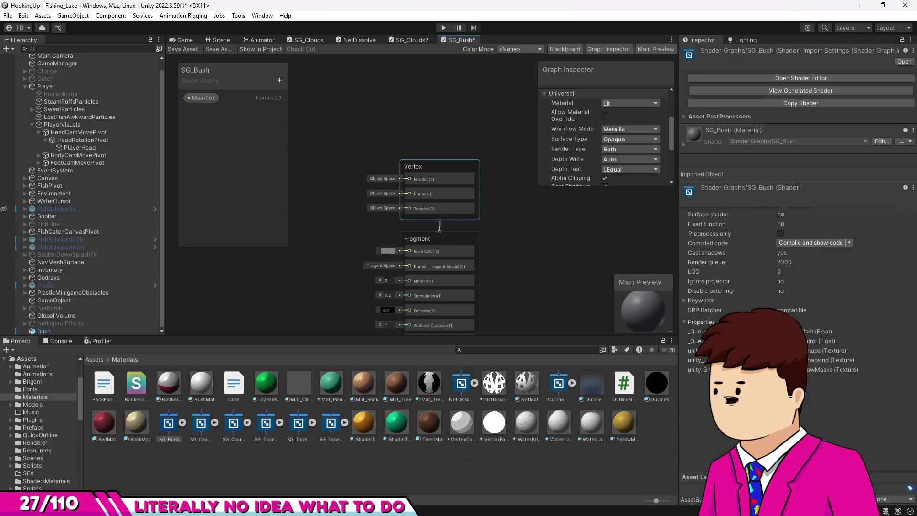
- Add a Sample Texture 2D node and connect MainTex to its Texture input
{"action": "left_click_drag", "start_coordinate": [344, 205], "coordinate": [475, 204]}
{"action": "key", "text": "space"}
{"action": "type", "text": "main"}
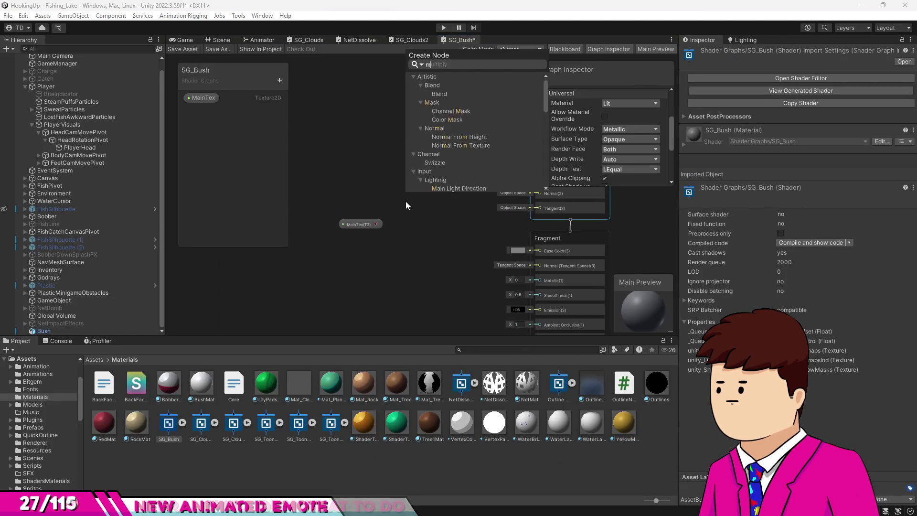
{"action": "key", "text": "BackSpace"}
{"action": "key", "text": "BackSpace"}
{"action": "key", "text": "BackSpace"}
{"action": "type", "text": "sampl"}
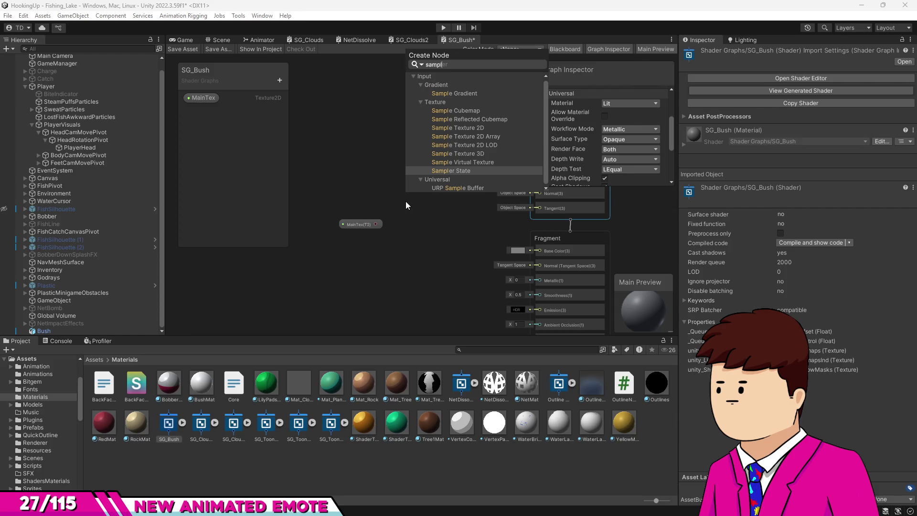
{"action": "left_click", "coordinate": [472, 127]}
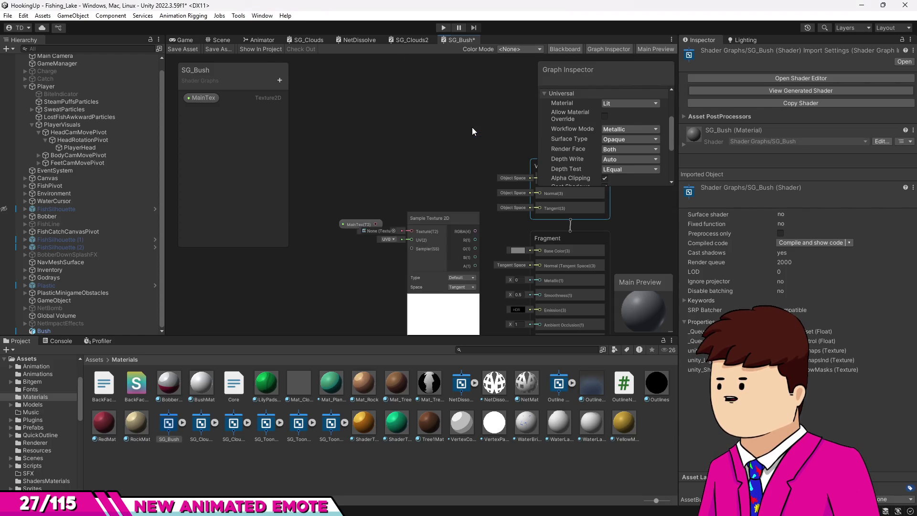
{"action": "mouse_move", "coordinate": [363, 224]}
{"action": "left_mouse_down"}
{"action": "mouse_move", "coordinate": [345, 225]}
{"action": "mouse_move", "coordinate": [413, 231]}
{"action": "left_mouse_up"}
{"action": "left_click_drag", "start_coordinate": [420, 219], "coordinate": [385, 217]}
- Wire the sampler's RGBA to Base Color and A to Alpha, then save the graph
{"action": "left_click_drag", "start_coordinate": [469, 225], "coordinate": [405, 184]}
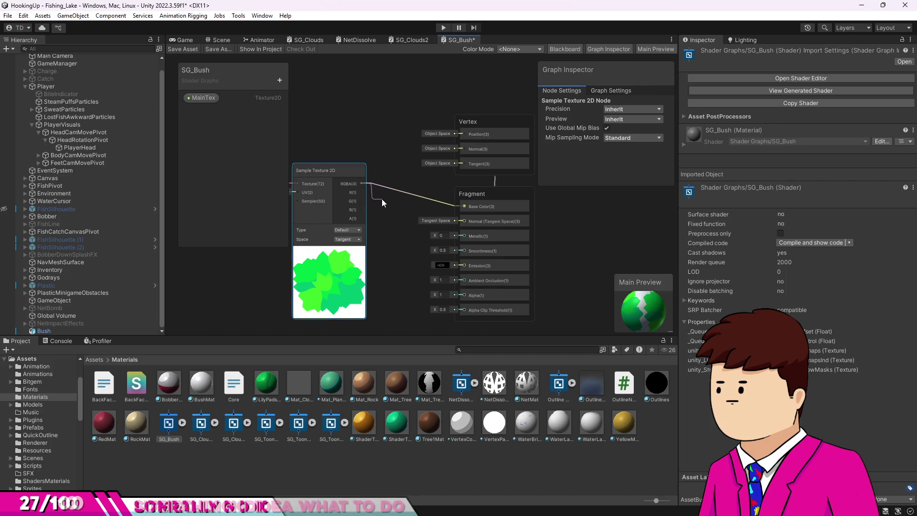
{"action": "left_click_drag", "start_coordinate": [359, 191], "coordinate": [362, 222]}
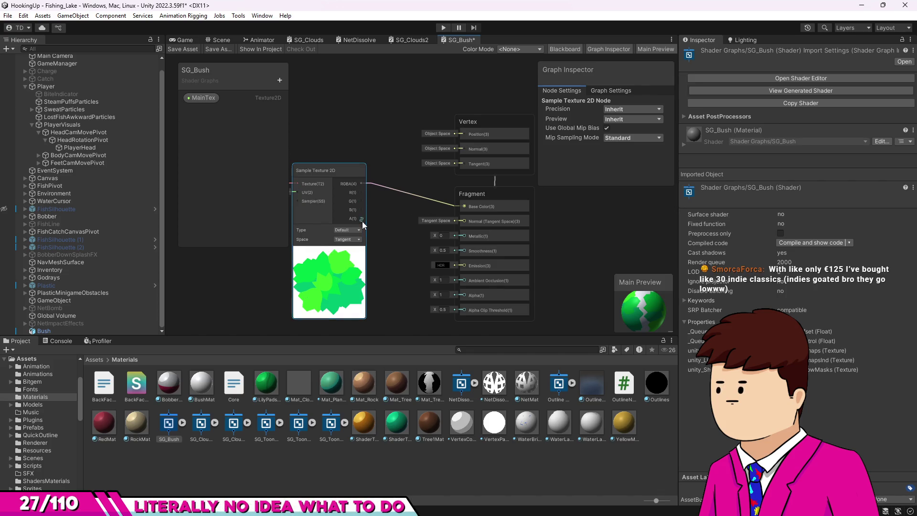
{"action": "mouse_move", "coordinate": [410, 283]}
{"action": "left_mouse_down"}
{"action": "mouse_move", "coordinate": [428, 294]}
{"action": "mouse_move", "coordinate": [452, 235]}
{"action": "mouse_move", "coordinate": [462, 238]}
{"action": "left_mouse_up"}
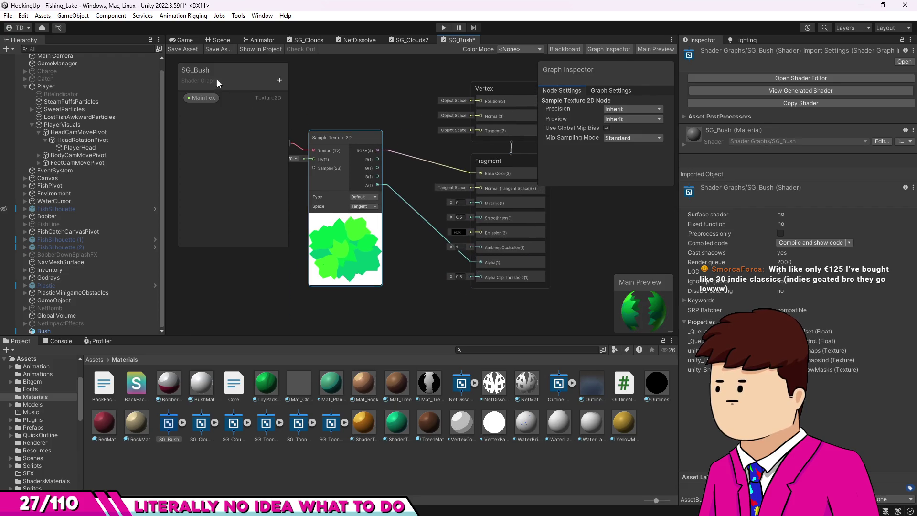
{"action": "left_click", "coordinate": [180, 49]}
- Select the bush in the Scene view and frame it
{"action": "left_click", "coordinate": [185, 41]}
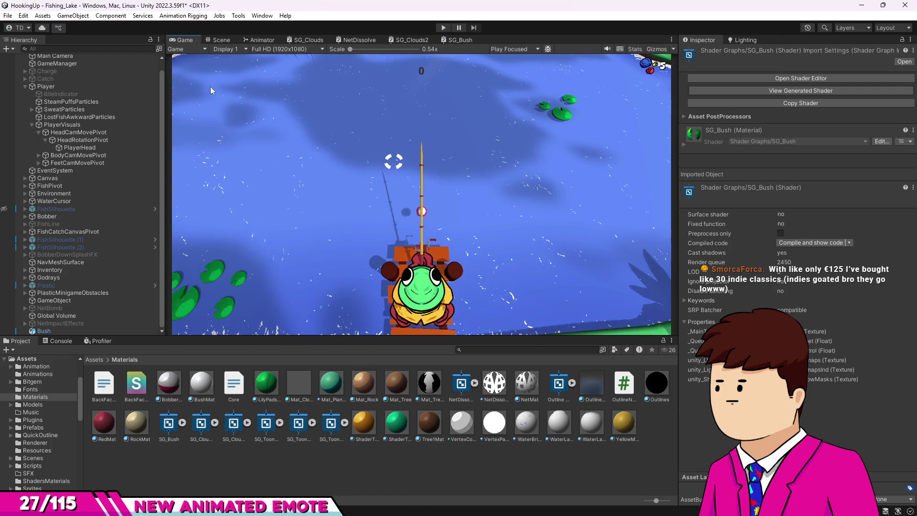
{"action": "left_click", "coordinate": [221, 40]}
{"action": "scroll", "coordinate": [368, 135], "scroll_direction": "up", "scroll_amount": 5}
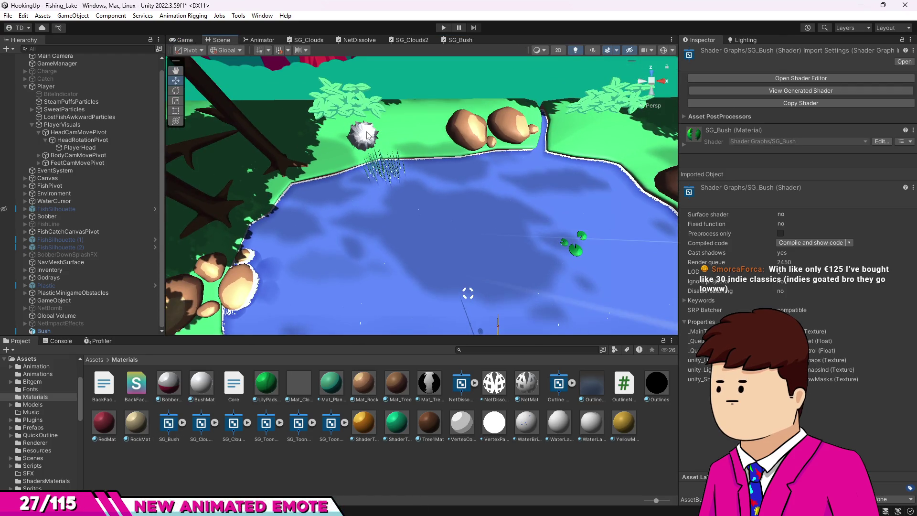
{"action": "left_click", "coordinate": [367, 135]}
{"action": "key", "text": "f"}
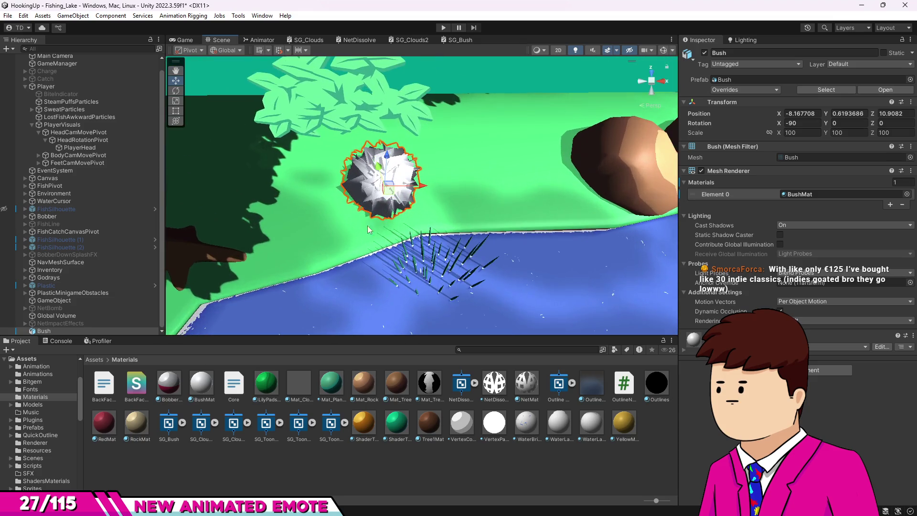
- Delete the BushMat material from the Materials folder
{"action": "left_click", "coordinate": [204, 386]}
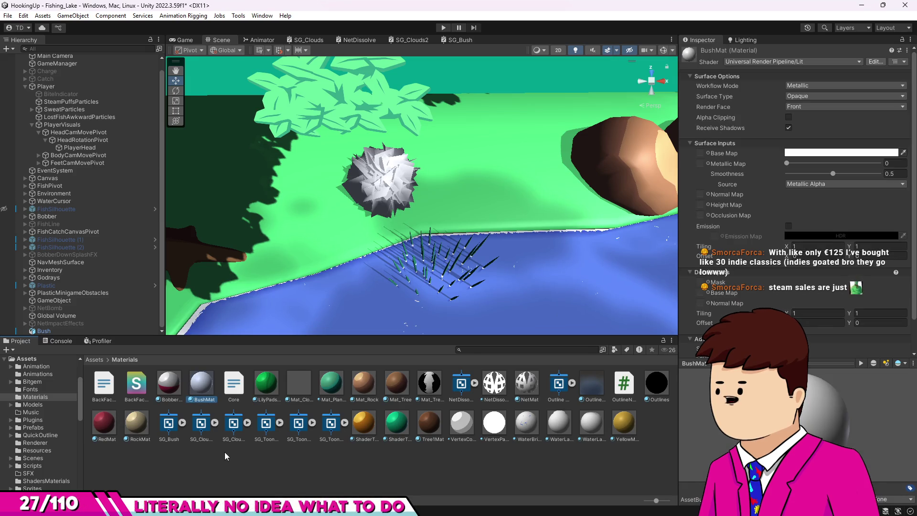
{"action": "key", "text": "Delete"}
{"action": "key", "text": "Return"}
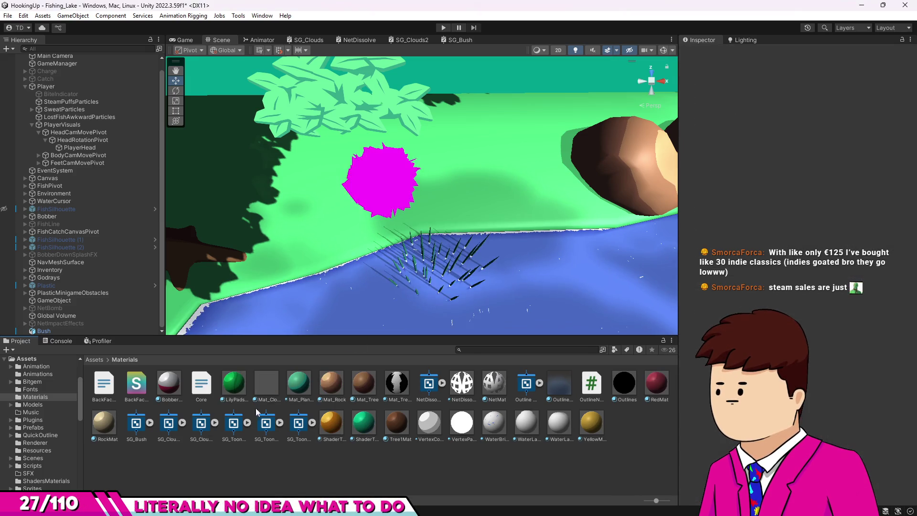
{"action": "left_click", "coordinate": [137, 426]}
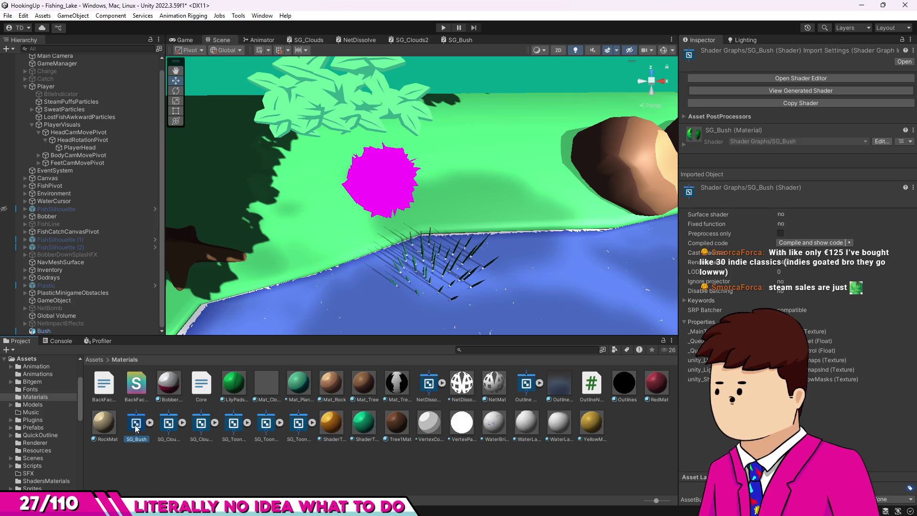
- Create a new material from the SG_Bush shader and name it BushMat
{"action": "right_click", "coordinate": [135, 425]}
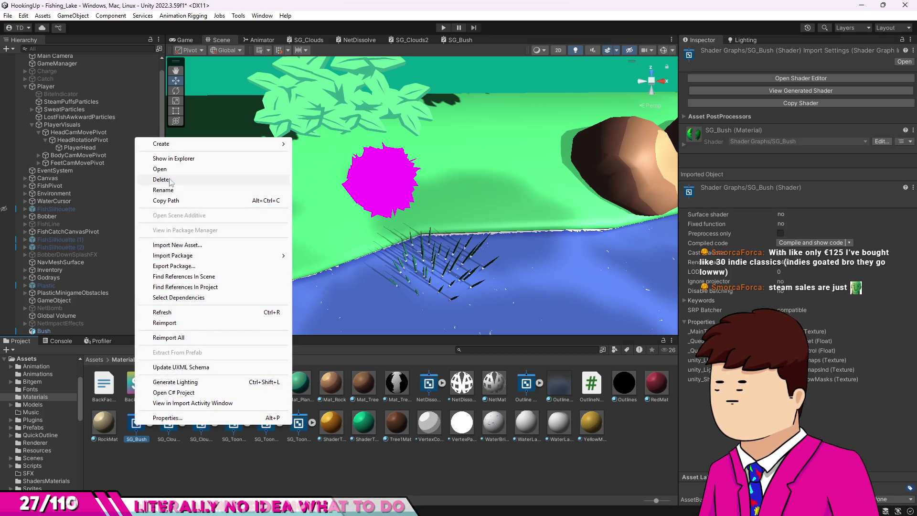
{"action": "mouse_move", "coordinate": [162, 143]}
{"action": "left_click", "coordinate": [323, 263]}
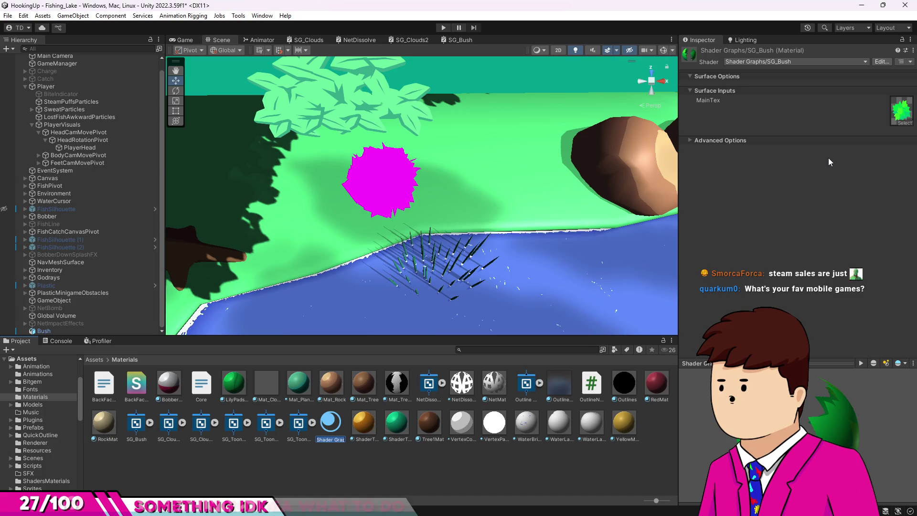
{"action": "type", "text": "BushMat"}
{"action": "key", "text": "Return"}
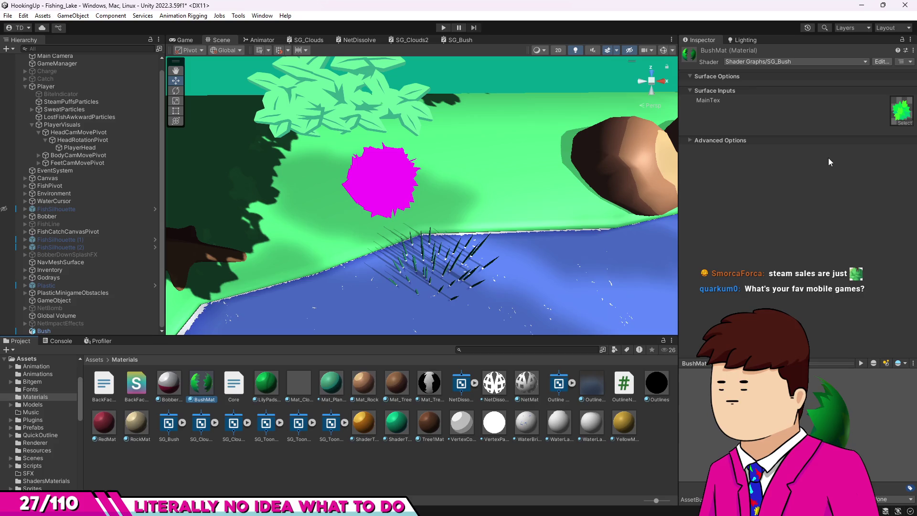
- Apply BushMat to the bush and view the green result in the Game view
{"action": "left_click_drag", "start_coordinate": [201, 382], "coordinate": [375, 198]}
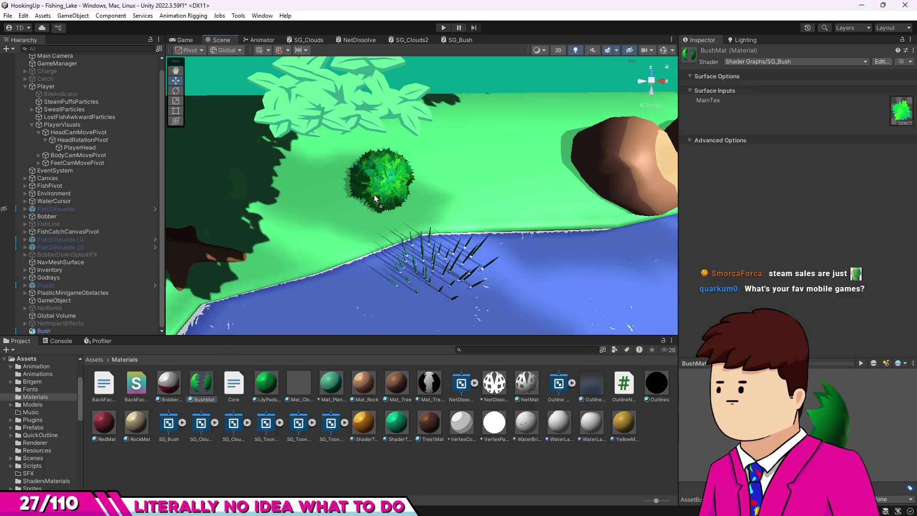
{"action": "mouse_move", "coordinate": [524, 240]}
{"action": "left_mouse_down"}
{"action": "mouse_move", "coordinate": [338, 192]}
{"action": "mouse_move", "coordinate": [326, 130]}
{"action": "left_mouse_up"}
{"action": "left_click", "coordinate": [183, 39]}
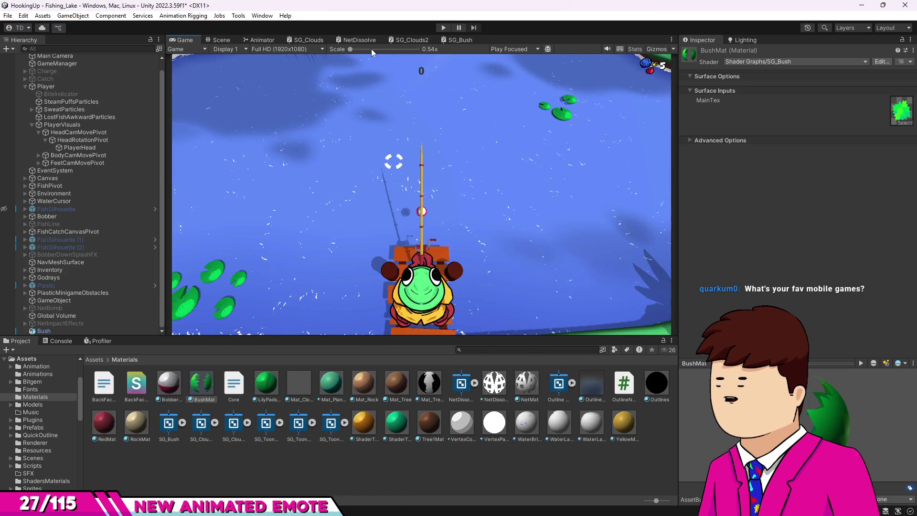
{"action": "left_click", "coordinate": [446, 27]}
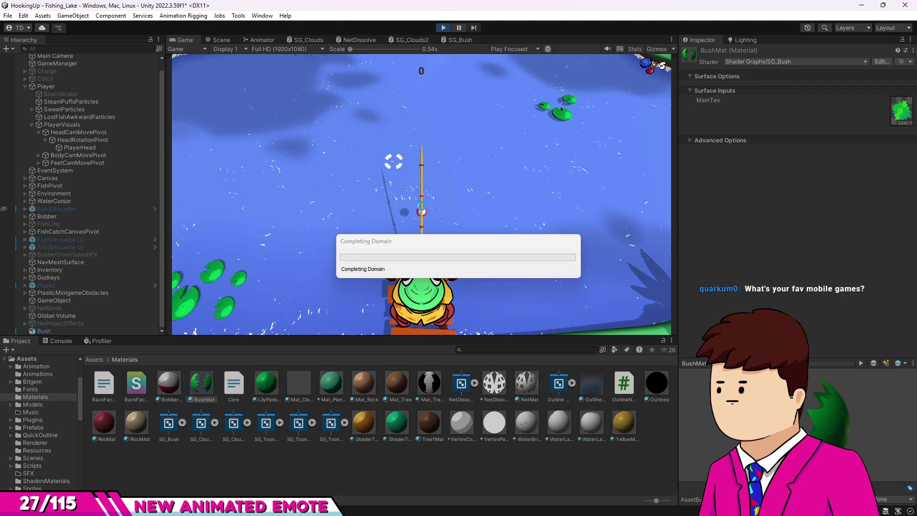
{"action": "left_click", "coordinate": [509, 283]}
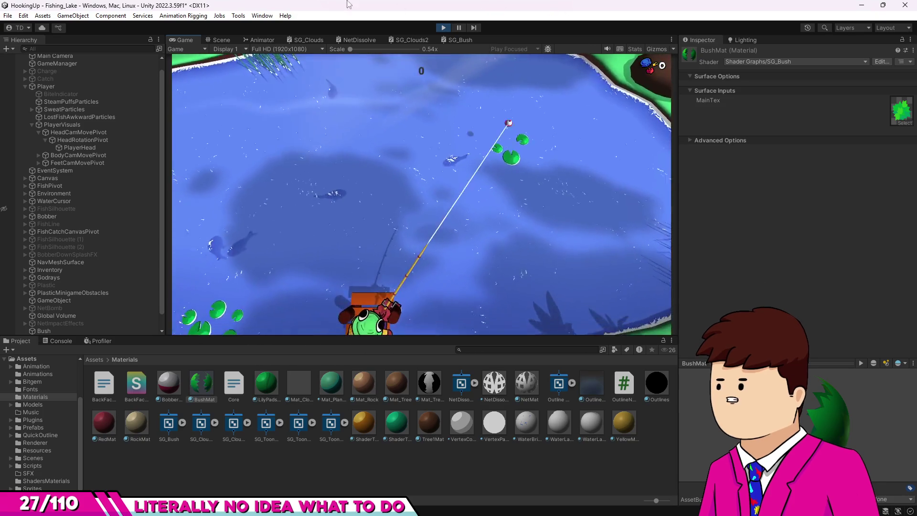
{"action": "left_click", "coordinate": [443, 28]}
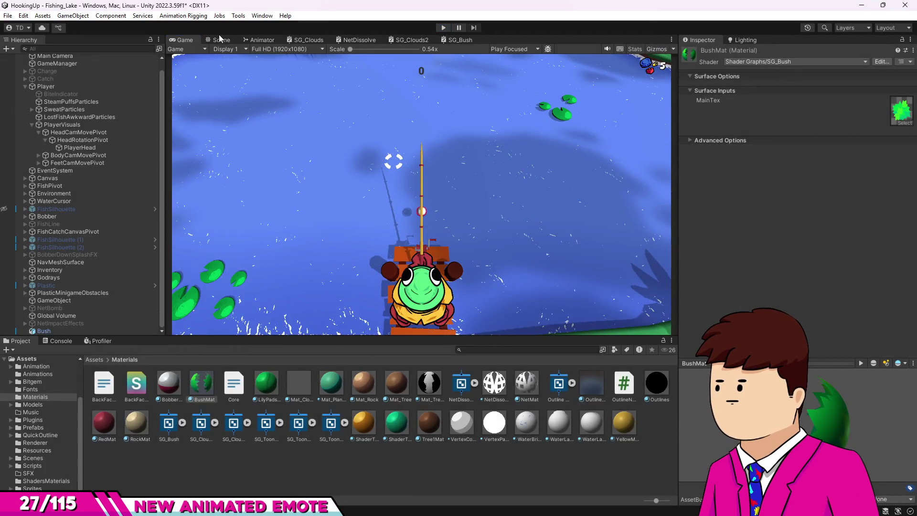
{"action": "left_click", "coordinate": [220, 39]}
- Select the bush and move it to the near shore of the pond
{"action": "mouse_move", "coordinate": [504, 234]}
{"action": "left_mouse_down"}
{"action": "mouse_move", "coordinate": [475, 272]}
{"action": "mouse_move", "coordinate": [497, 260]}
{"action": "mouse_move", "coordinate": [477, 215]}
{"action": "mouse_move", "coordinate": [458, 214]}
{"action": "left_mouse_up"}
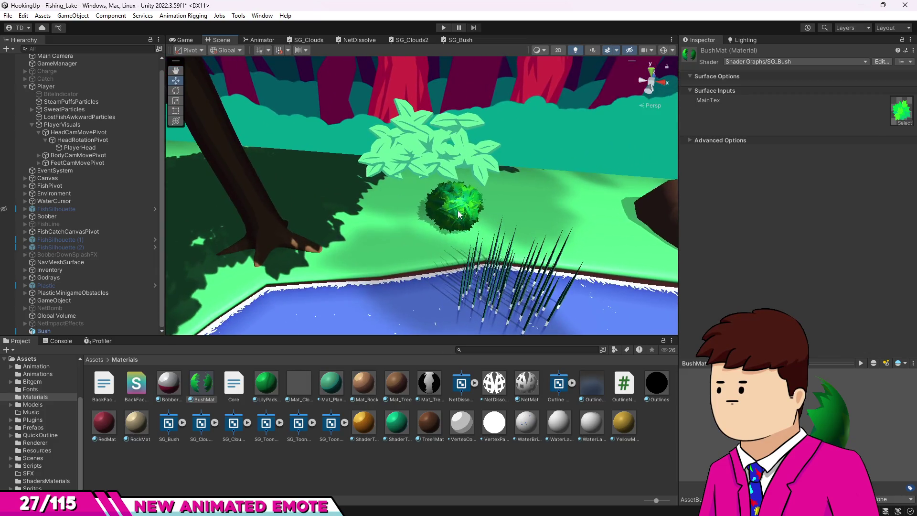
{"action": "left_click", "coordinate": [458, 214]}
{"action": "scroll", "coordinate": [402, 197], "scroll_direction": "down", "scroll_amount": 5}
{"action": "left_click_drag", "start_coordinate": [391, 170], "coordinate": [423, 191]}
{"action": "mouse_move", "coordinate": [401, 157]}
{"action": "left_mouse_down"}
{"action": "mouse_move", "coordinate": [374, 264]}
{"action": "mouse_move", "coordinate": [298, 162]}
{"action": "mouse_move", "coordinate": [320, 175]}
{"action": "left_mouse_up"}
{"action": "scroll", "coordinate": [420, 191], "scroll_direction": "up", "scroll_amount": 3}
{"action": "scroll", "coordinate": [420, 191], "scroll_direction": "down", "scroll_amount": 5}
{"action": "left_click_drag", "start_coordinate": [420, 191], "coordinate": [449, 266]}
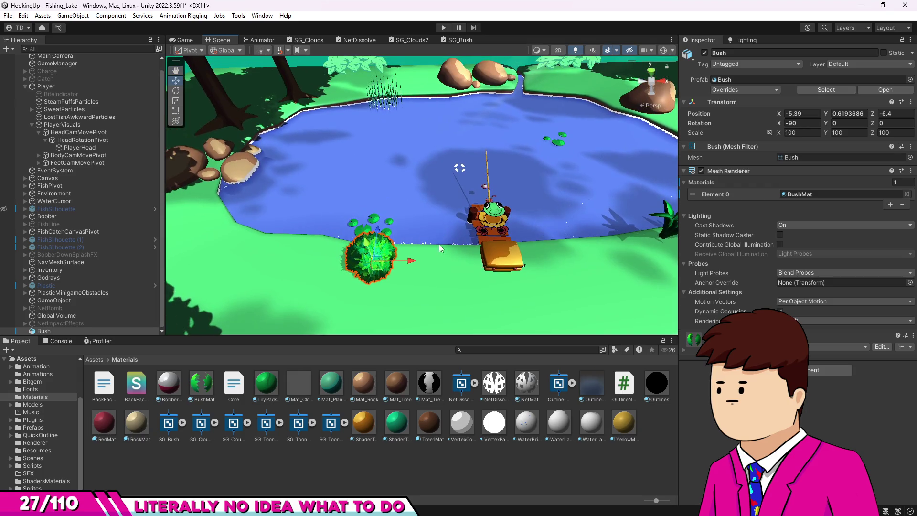
- Duplicate the bush, shift and rotate the copy around Z, and set its X scale to 130
{"action": "key", "text": "ctrl+d"}
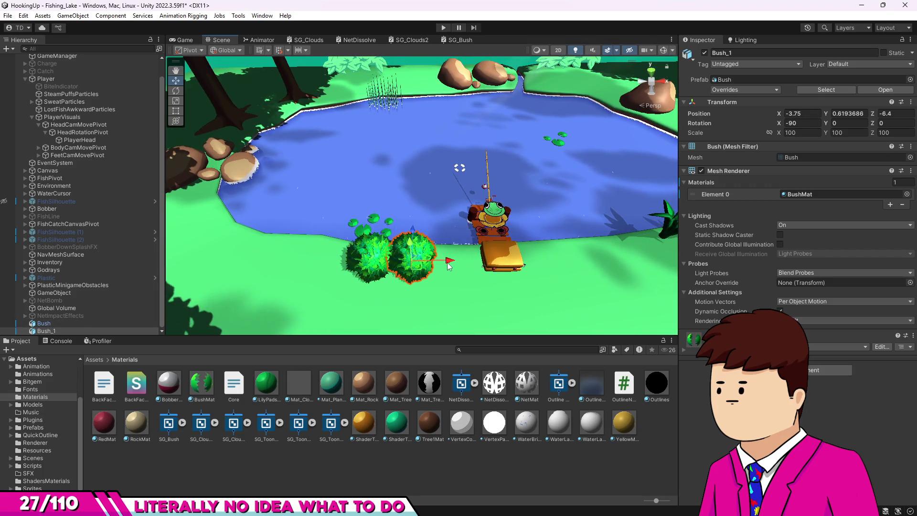
{"action": "left_click_drag", "start_coordinate": [412, 229], "coordinate": [410, 256]}
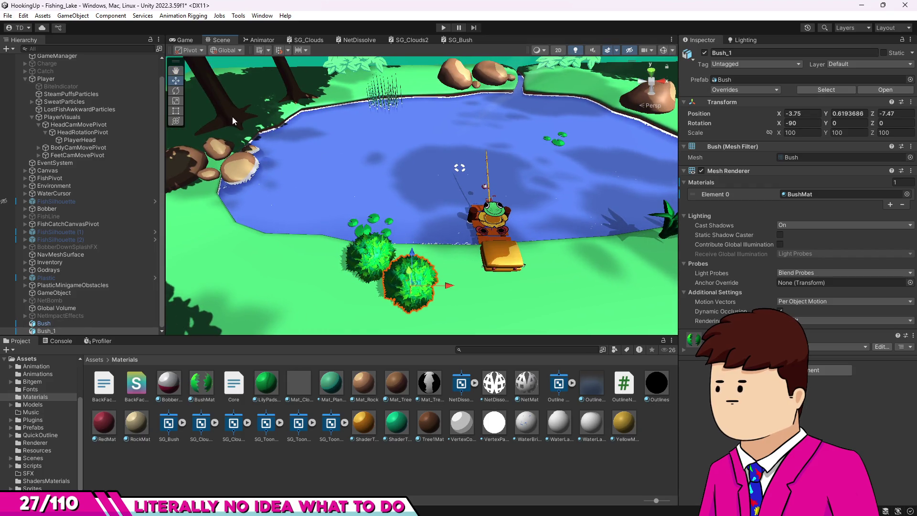
{"action": "left_click", "coordinate": [176, 92]}
{"action": "mouse_move", "coordinate": [452, 290]}
{"action": "left_mouse_down"}
{"action": "mouse_move", "coordinate": [415, 328]}
{"action": "mouse_move", "coordinate": [362, 313]}
{"action": "mouse_move", "coordinate": [211, 302]}
{"action": "left_mouse_up"}
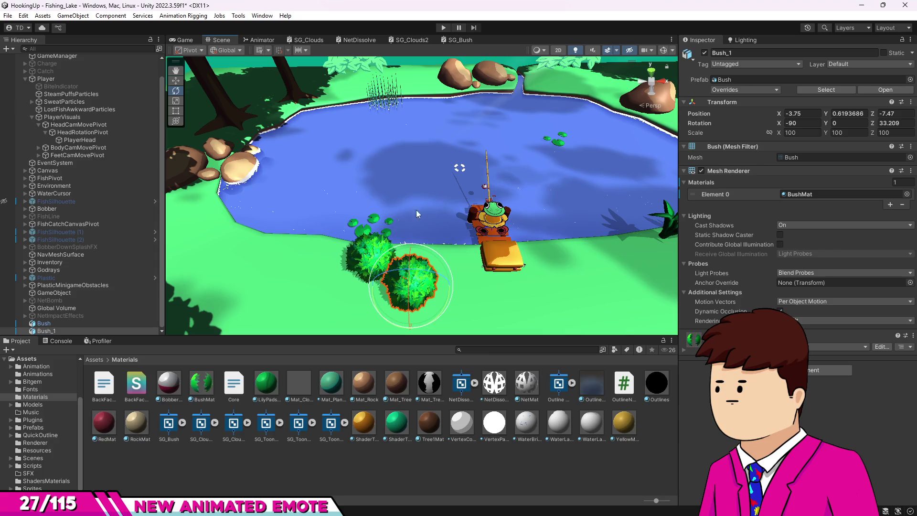
{"action": "left_click", "coordinate": [175, 102]}
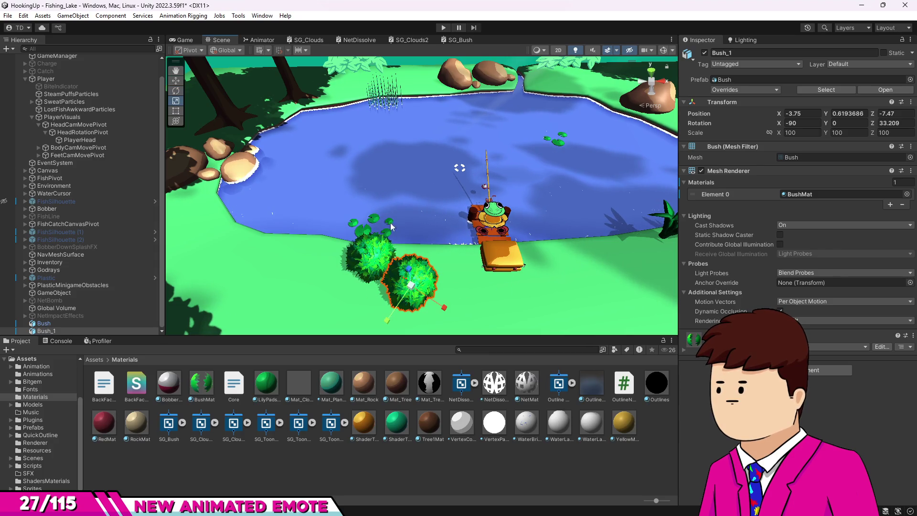
{"action": "left_click_drag", "start_coordinate": [409, 270], "coordinate": [409, 258]}
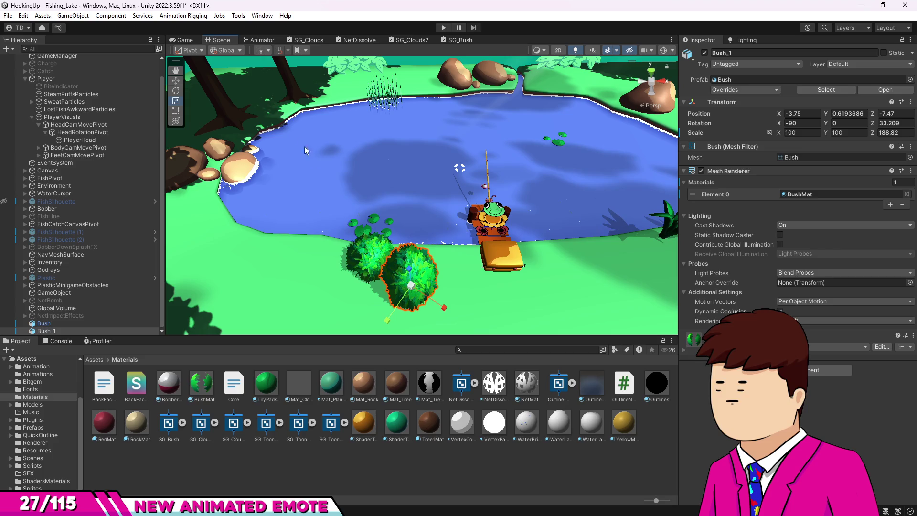
{"action": "key", "text": "ctrl+z"}
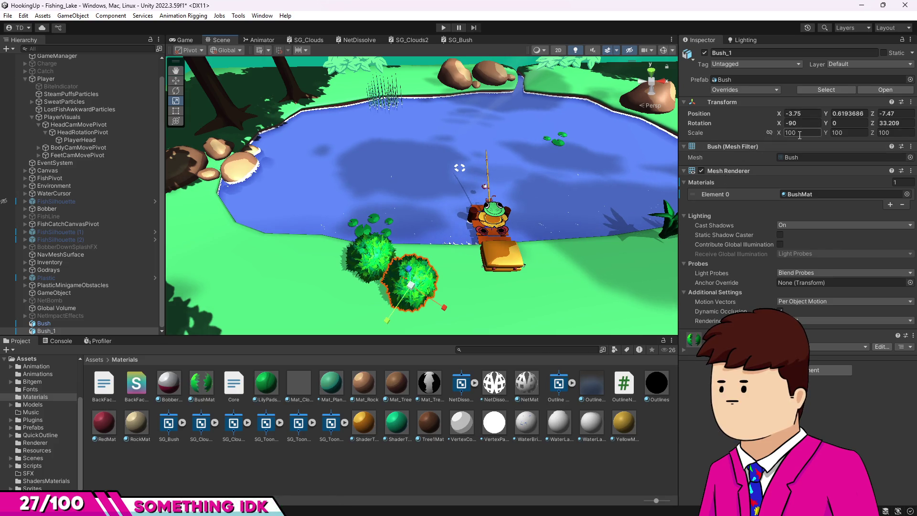
{"action": "left_click", "coordinate": [794, 134]}
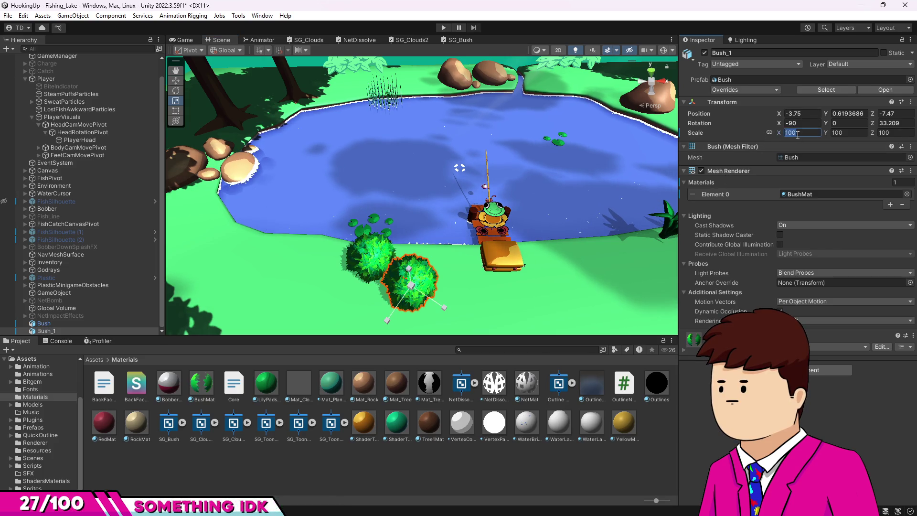
{"action": "type", "text": "130"}
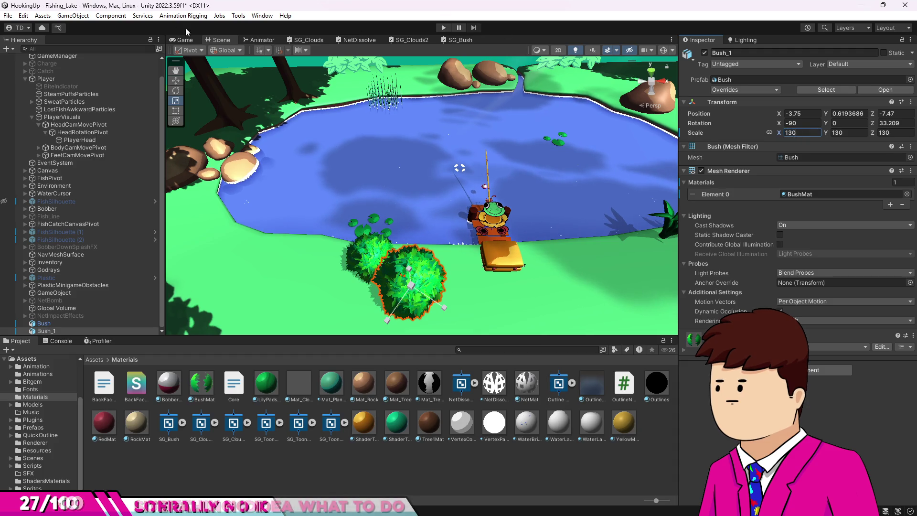
- Test the bushes in play mode, then exit back to the Scene view around the bush and lily pads
{"action": "left_click", "coordinate": [443, 28]}
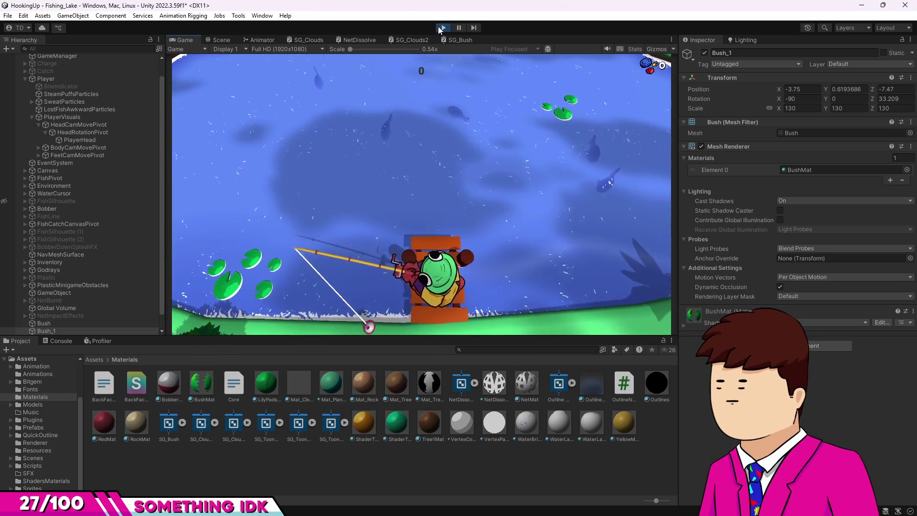
{"action": "key", "text": "ctrl+p"}
{"action": "left_click", "coordinate": [218, 39]}
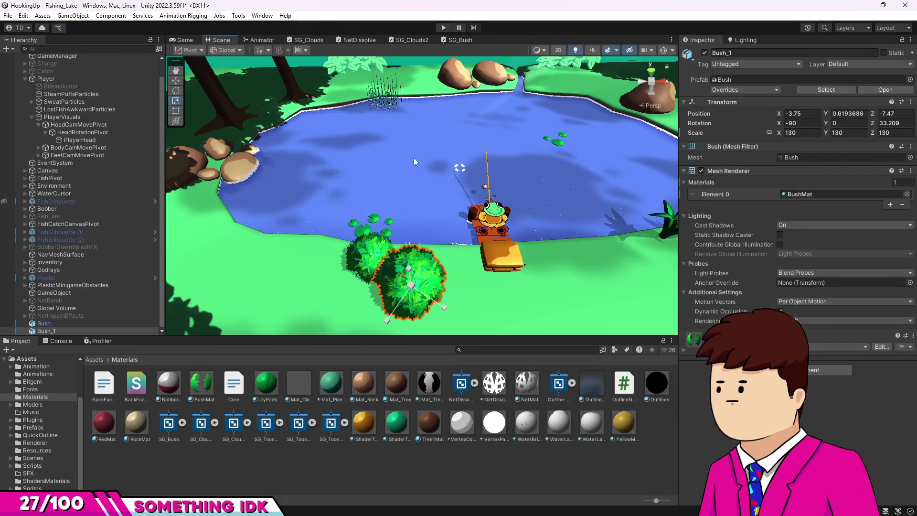
{"action": "key", "text": "Delete"}
{"action": "mouse_move", "coordinate": [420, 246]}
{"action": "left_mouse_down"}
{"action": "mouse_move", "coordinate": [211, 255]}
{"action": "mouse_move", "coordinate": [191, 284]}
{"action": "left_mouse_up"}
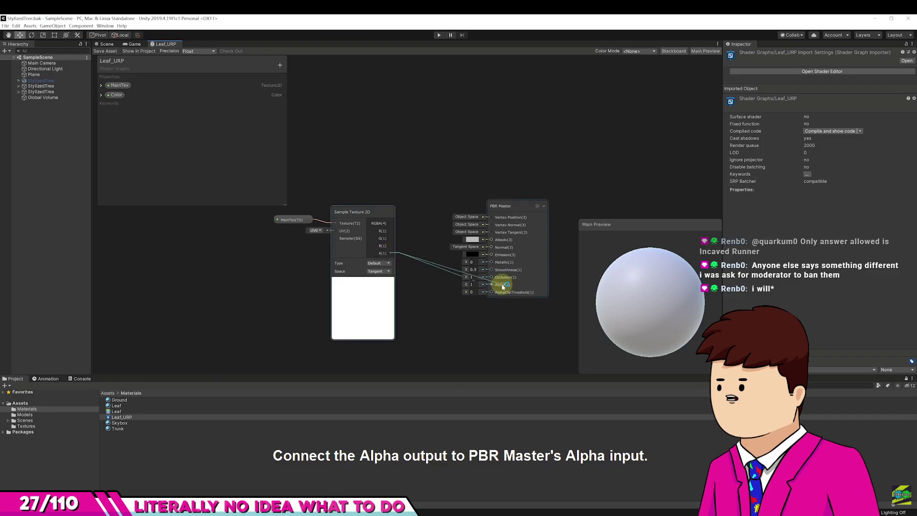
- Pause the tutorial at 'smoothness 0, occlusion 1.5', then return to the SG_Bush graph
{"action": "mouse_move", "coordinate": [325, 141]}
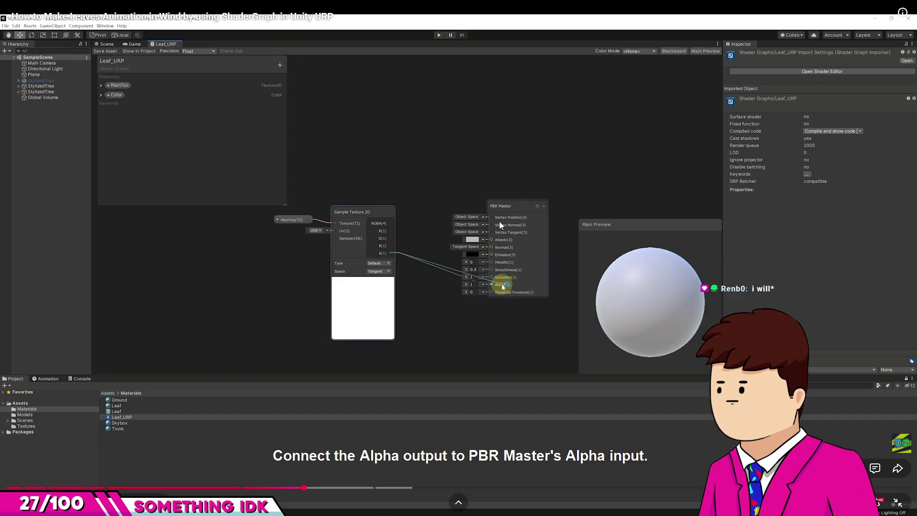
{"action": "left_click", "coordinate": [506, 242]}
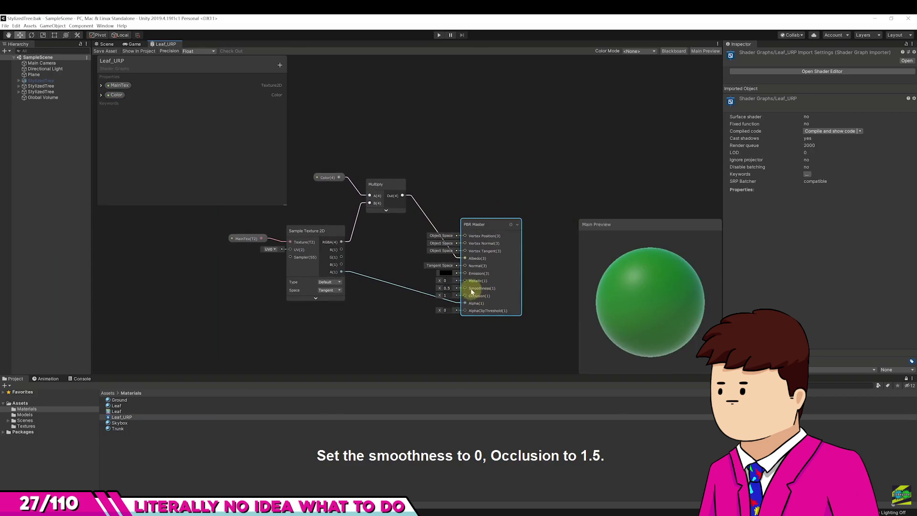
{"action": "left_click", "coordinate": [458, 369]}
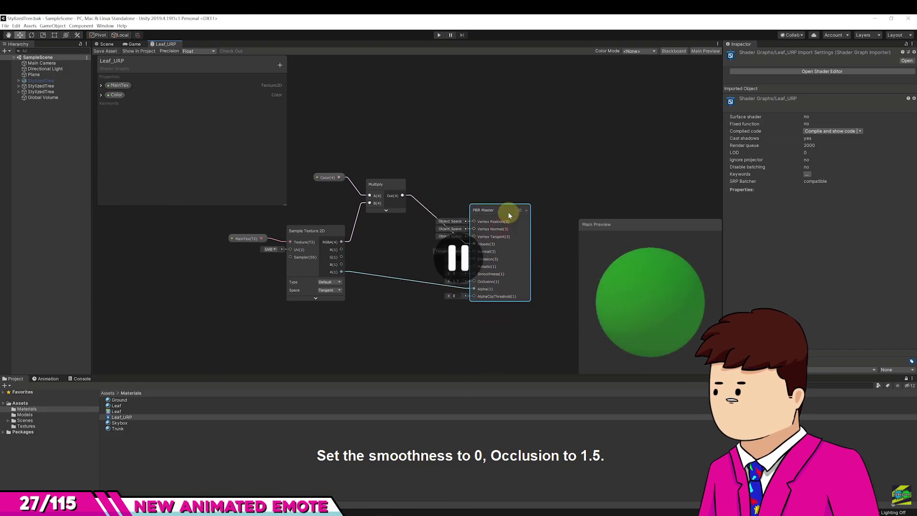
{"action": "mouse_move", "coordinate": [433, 136]}
{"action": "left_mouse_down"}
{"action": "mouse_move", "coordinate": [456, 203]}
{"action": "mouse_move", "coordinate": [423, 203]}
{"action": "mouse_move", "coordinate": [519, 208]}
{"action": "mouse_move", "coordinate": [530, 168]}
{"action": "mouse_move", "coordinate": [505, 145]}
{"action": "mouse_move", "coordinate": [535, 118]}
{"action": "mouse_move", "coordinate": [618, 138]}
{"action": "left_mouse_up"}
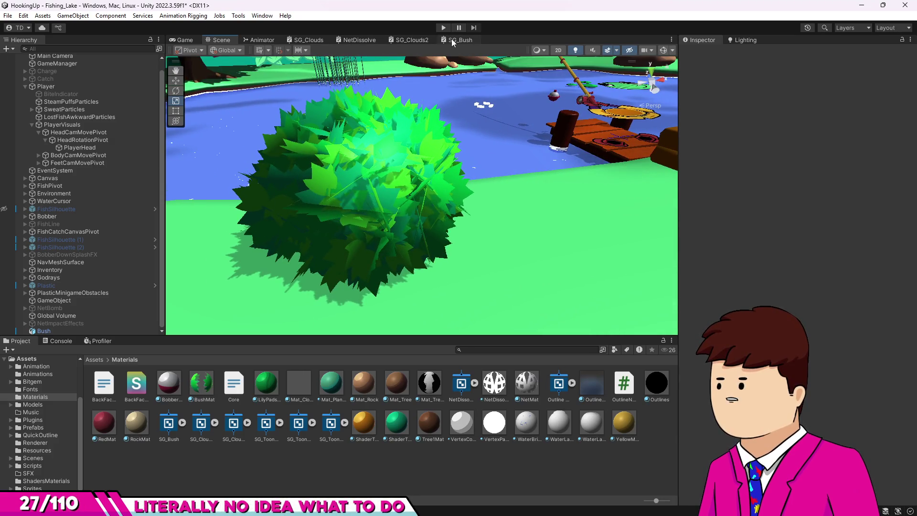
{"action": "left_click", "coordinate": [456, 39]}
- Undock the SG_Bush graph into a floating window and frame the bush in the scene
{"action": "mouse_move", "coordinate": [451, 42]}
{"action": "left_mouse_down"}
{"action": "mouse_move", "coordinate": [595, 210]}
{"action": "mouse_move", "coordinate": [488, 267]}
{"action": "mouse_move", "coordinate": [498, 209]}
{"action": "mouse_move", "coordinate": [507, 230]}
{"action": "left_mouse_up"}
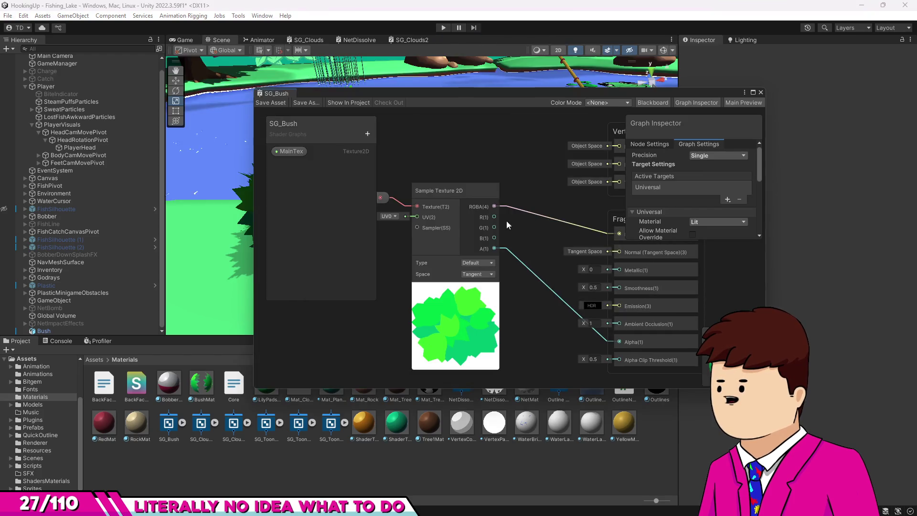
{"action": "mouse_move", "coordinate": [508, 100]}
{"action": "left_mouse_down"}
{"action": "mouse_move", "coordinate": [642, 124]}
{"action": "mouse_move", "coordinate": [712, 61]}
{"action": "mouse_move", "coordinate": [634, 59]}
{"action": "mouse_move", "coordinate": [660, 59]}
{"action": "left_mouse_up"}
{"action": "scroll", "coordinate": [243, 200], "scroll_direction": "down", "scroll_amount": 5}
{"action": "key", "text": "f"}
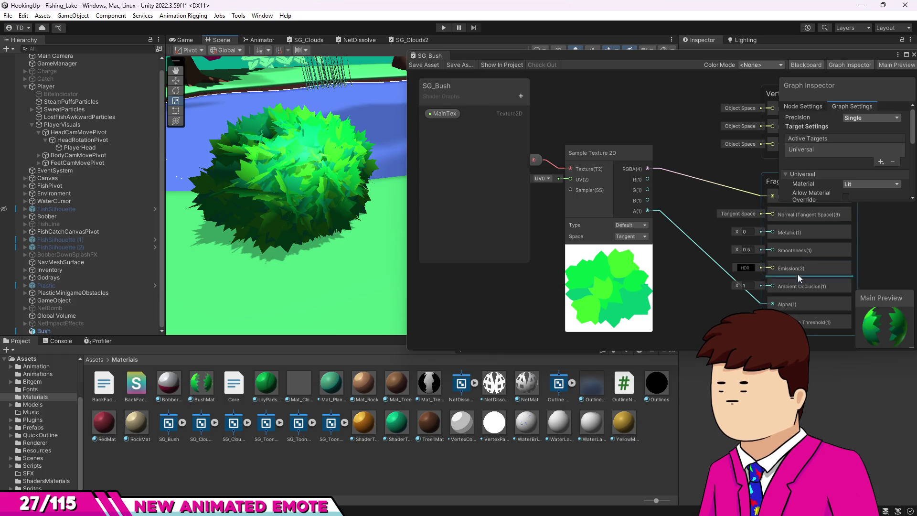
- Set Smoothness to 0 and Ambient Occlusion to 1.5, saving the graph after each
{"action": "mouse_move", "coordinate": [735, 249]}
{"action": "left_mouse_down"}
{"action": "mouse_move", "coordinate": [700, 250]}
{"action": "mouse_move", "coordinate": [739, 250]}
{"action": "left_mouse_up"}
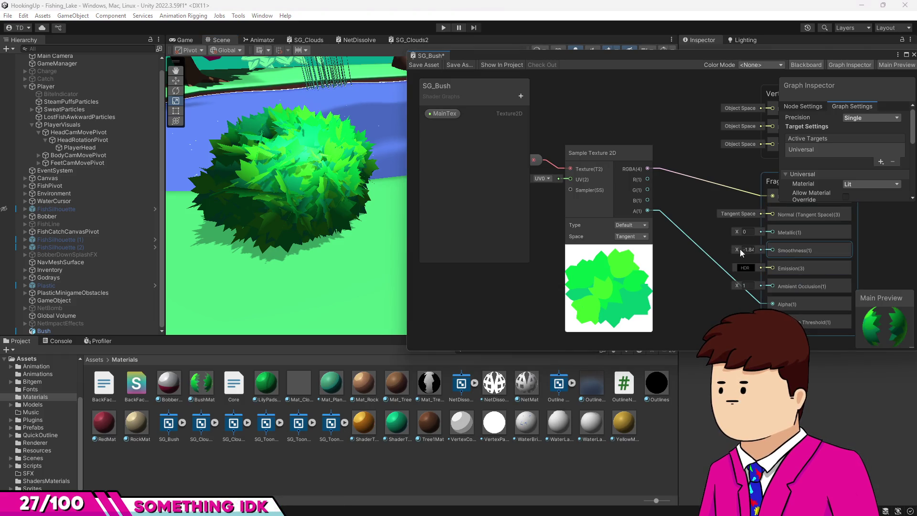
{"action": "type", "text": "0"}
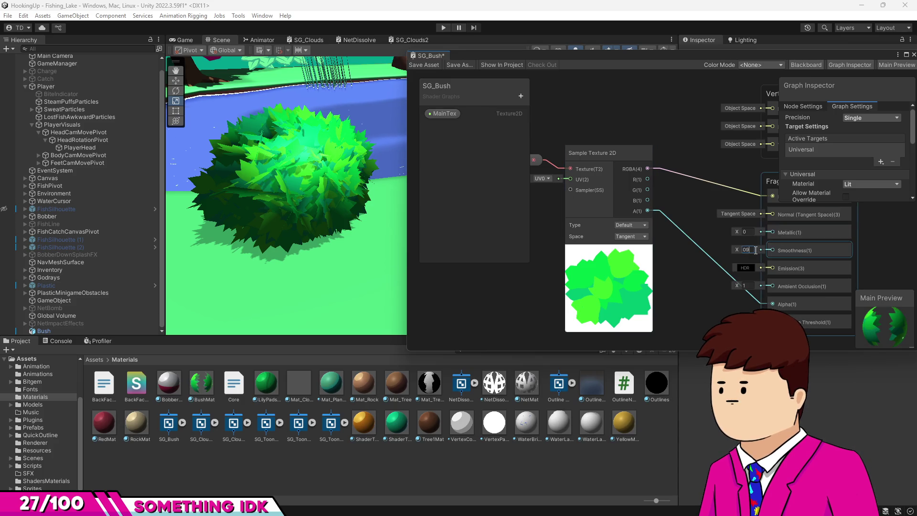
{"action": "left_click", "coordinate": [424, 65]}
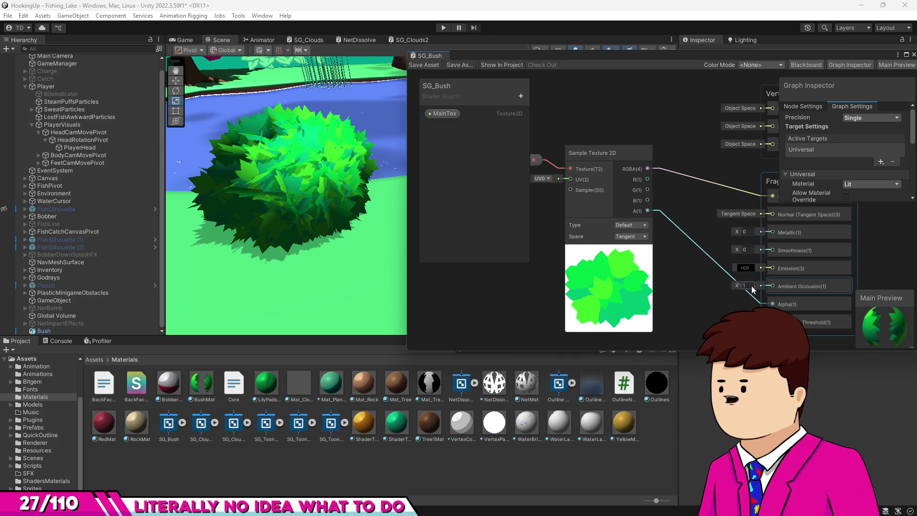
{"action": "type", "text": "1"}
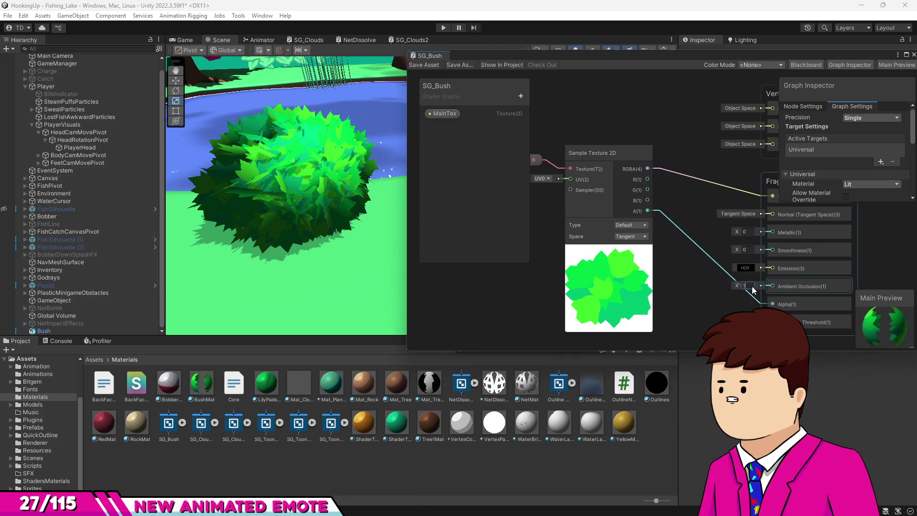
{"action": "type", "text": ".5"}
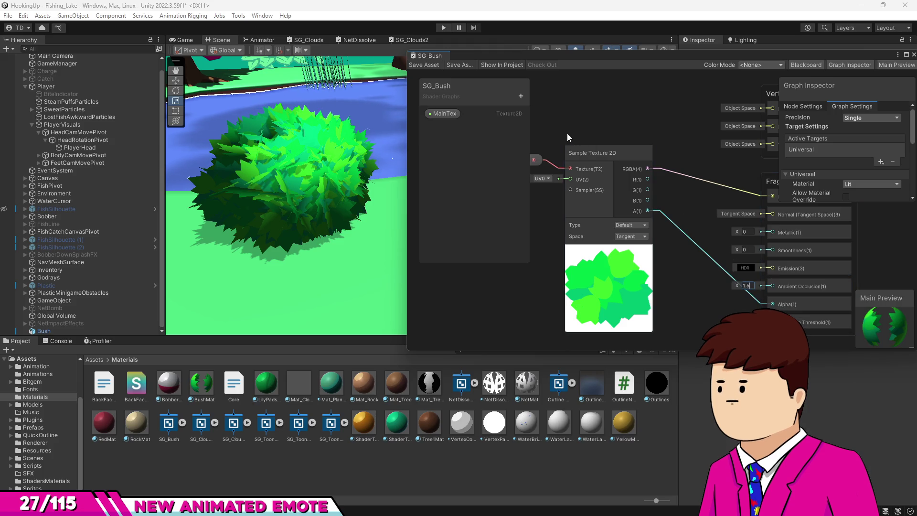
{"action": "left_click", "coordinate": [422, 66]}
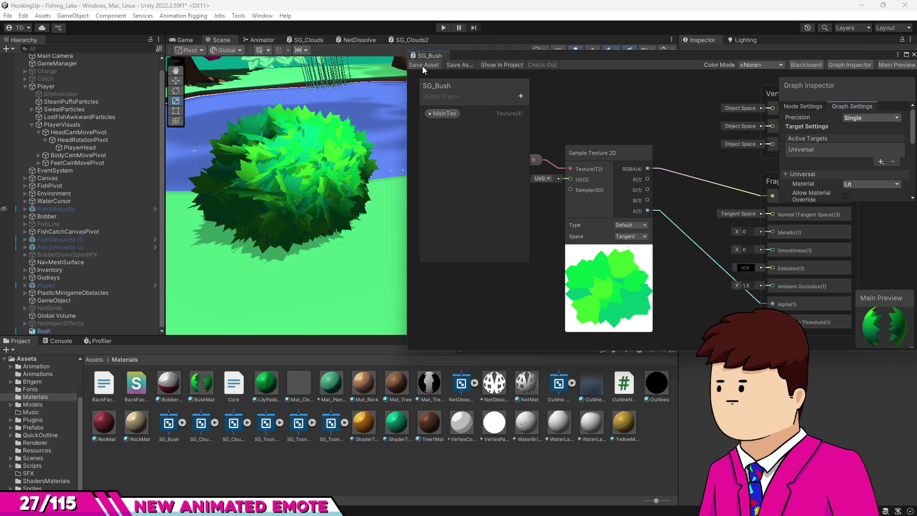
- Try Ambient Occlusion values of 0, 10 and 21, saving the graph after each
{"action": "left_click", "coordinate": [750, 287]}
{"action": "type", "text": "0"}
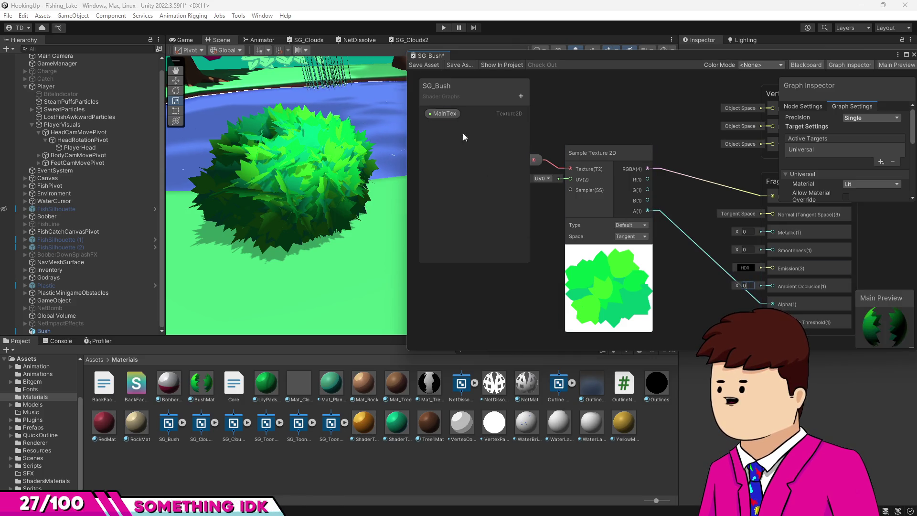
{"action": "left_click", "coordinate": [419, 67]}
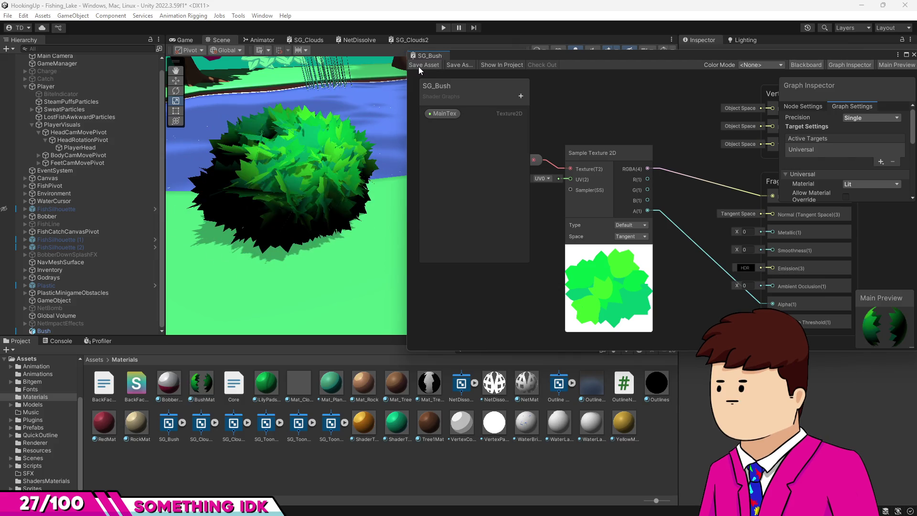
{"action": "left_click", "coordinate": [749, 286]}
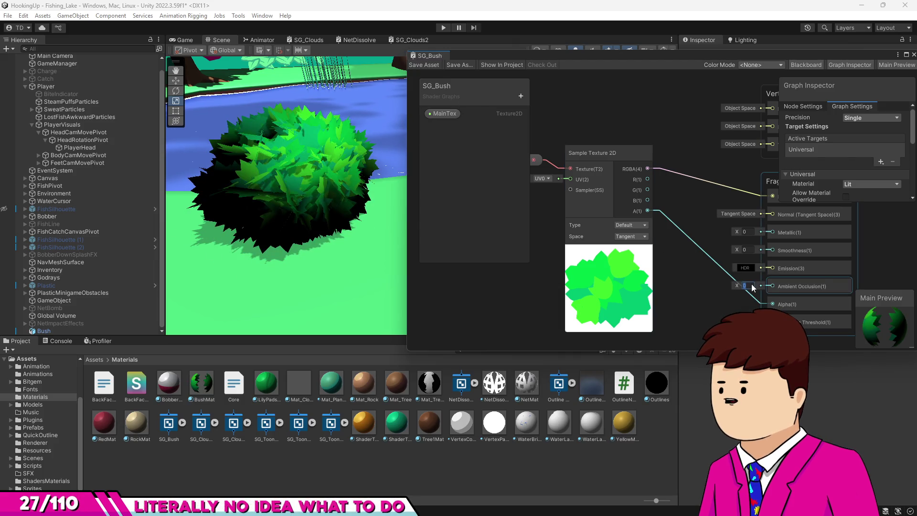
{"action": "type", "text": "10"}
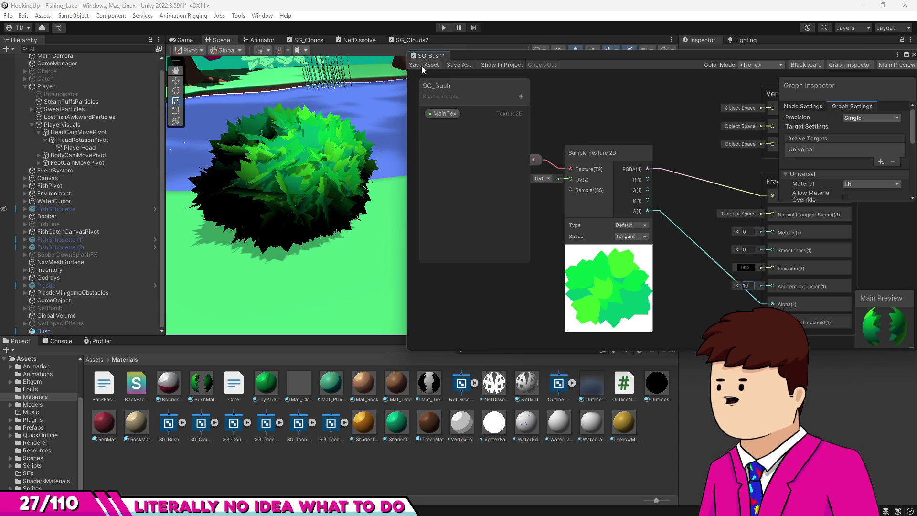
{"action": "left_click", "coordinate": [422, 66]}
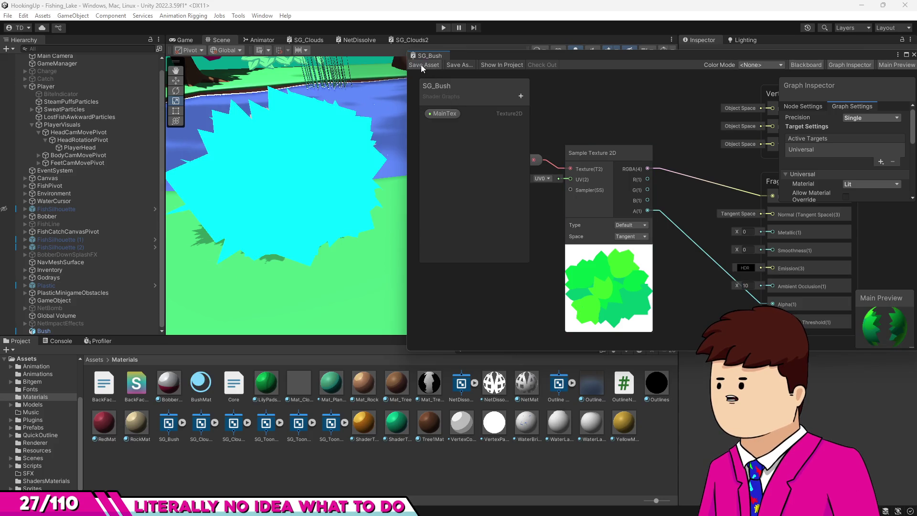
{"action": "double_click", "coordinate": [745, 285]}
{"action": "type", "text": "21"}
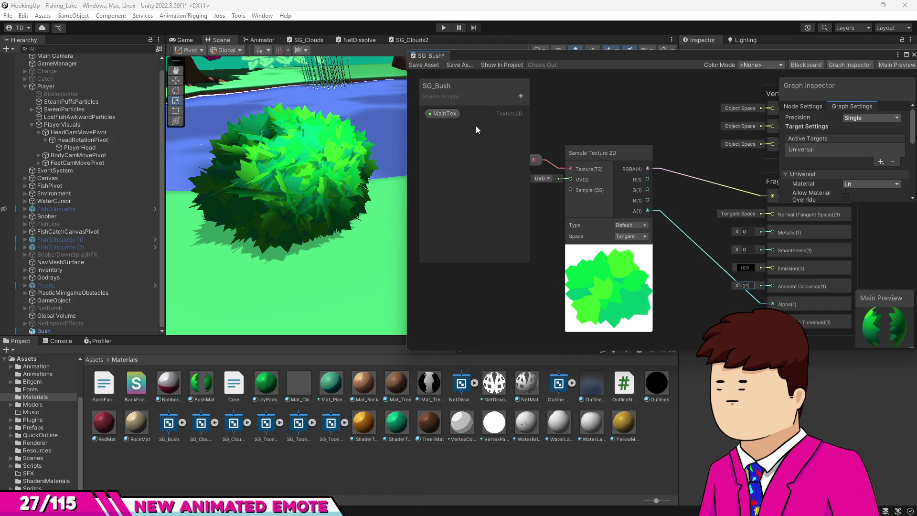
{"action": "left_click", "coordinate": [422, 66]}
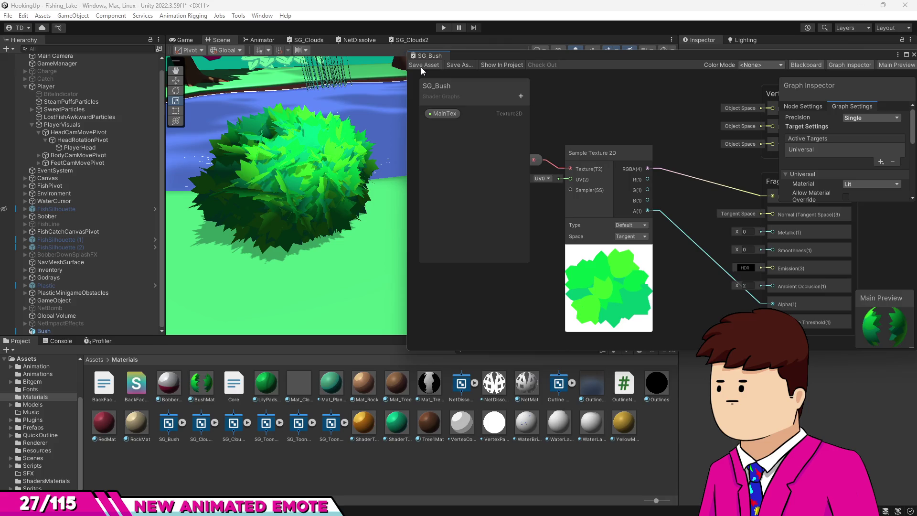
- Set Ambient Occlusion back to 1.5 and save the graph
{"action": "key", "text": "f"}
{"action": "scroll", "coordinate": [331, 251], "scroll_direction": "down", "scroll_amount": 5}
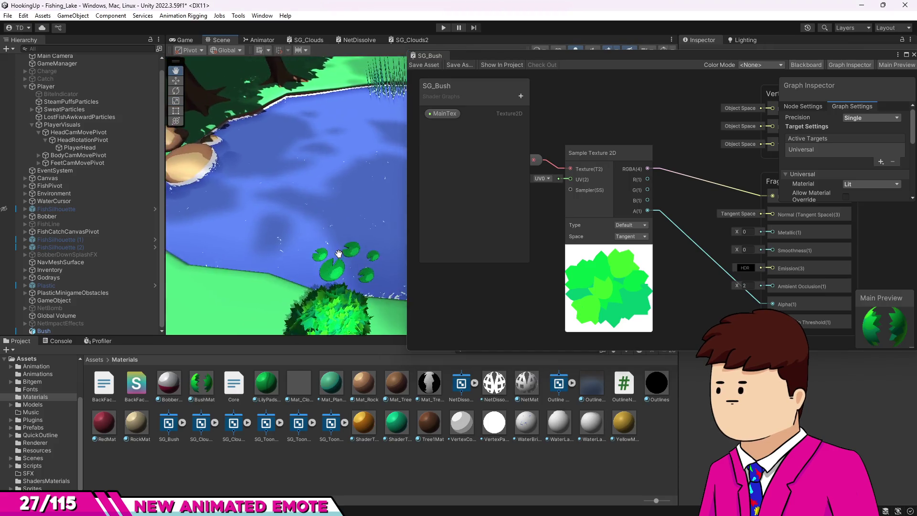
{"action": "left_click", "coordinate": [749, 286]}
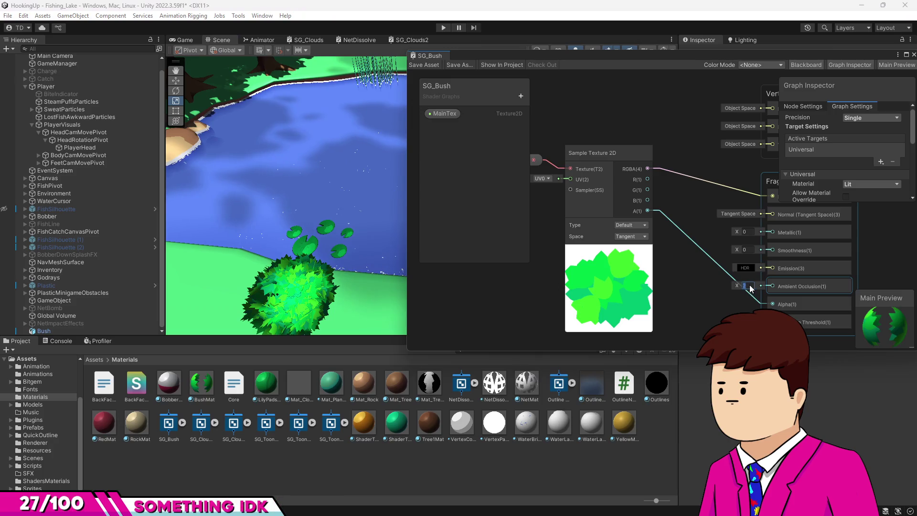
{"action": "type", "text": "1.5"}
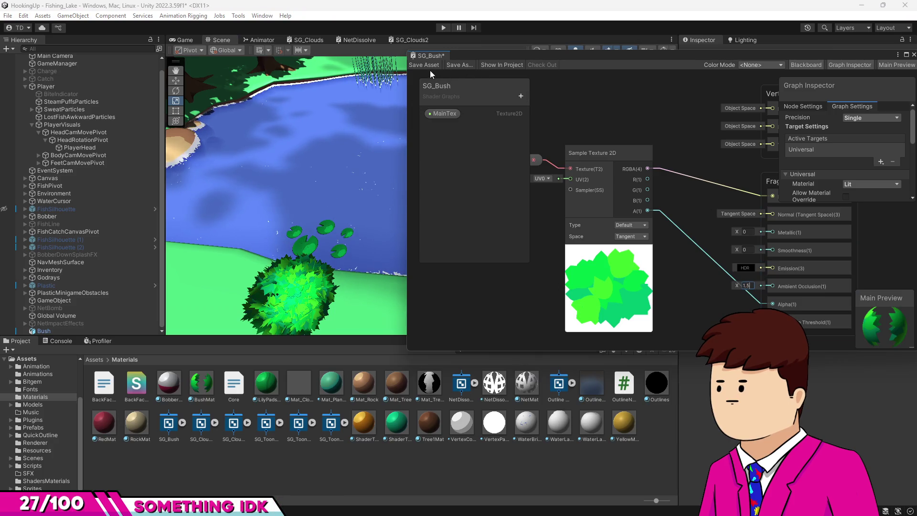
{"action": "left_click", "coordinate": [422, 66]}
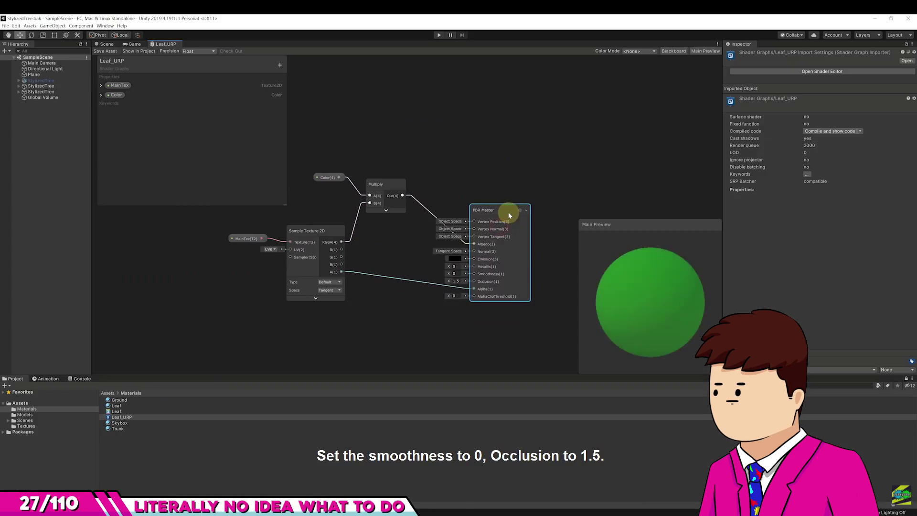
- Play the leaves tutorial and skip past its AlphaCutoff step to the finished URP trees
{"action": "left_click", "coordinate": [435, 334]}
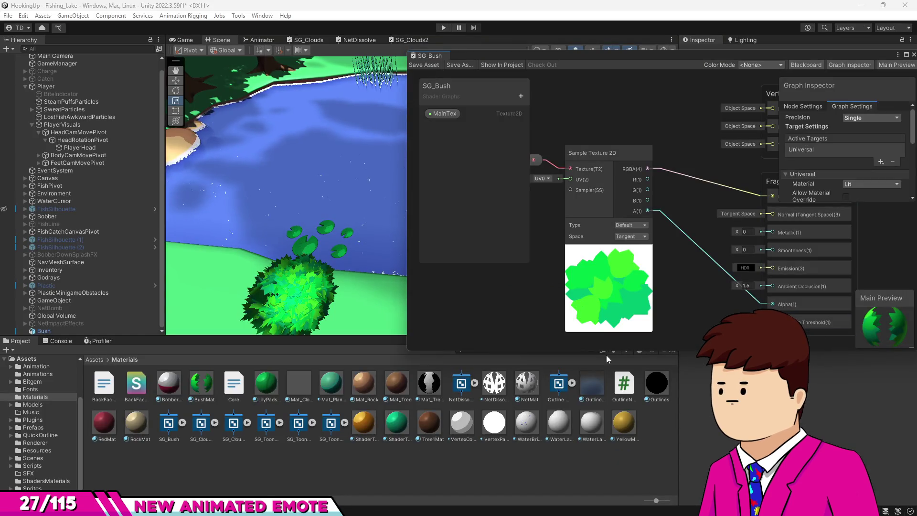
{"action": "key", "text": "alt+Tab"}
{"action": "left_click", "coordinate": [517, 302]}
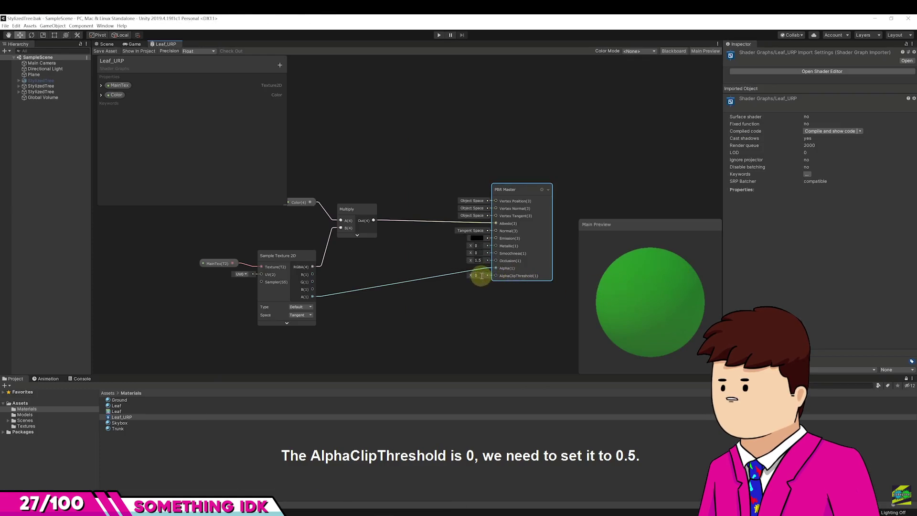
{"action": "key", "text": "Right"}
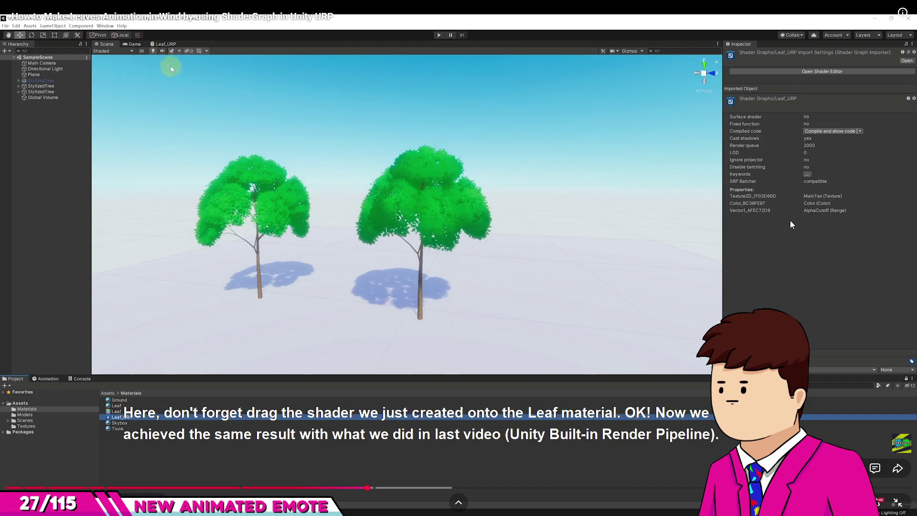
{"action": "key", "text": "Right"}
{"action": "key", "text": "Right"}
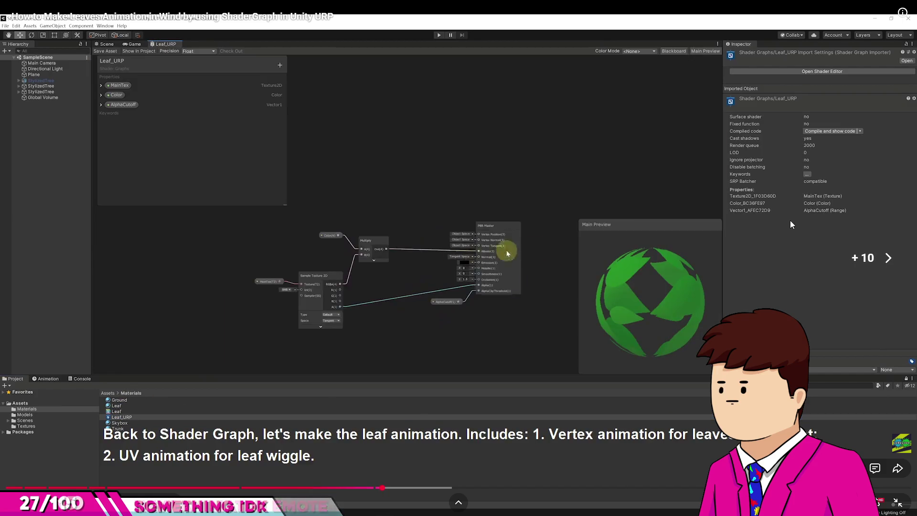
- Pause and resume the tutorial through its explanation of leaf vertex and UV animation
{"action": "left_click", "coordinate": [527, 297]}
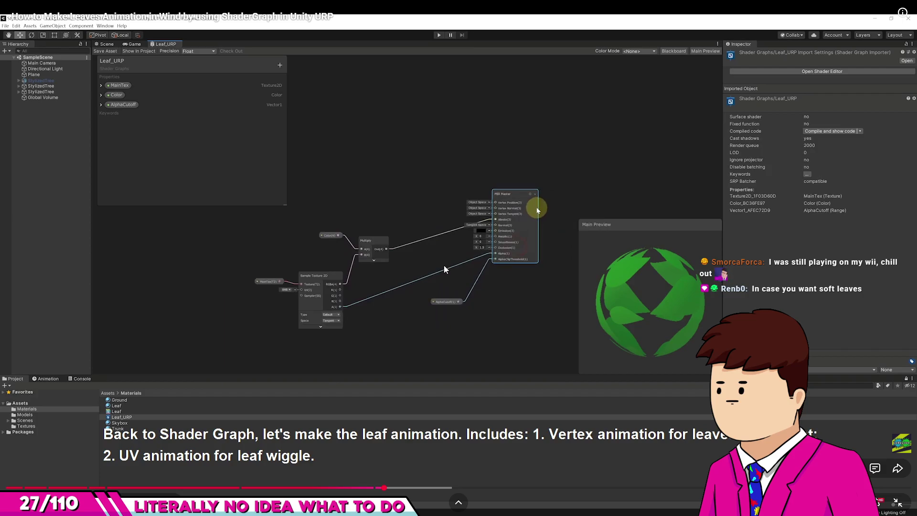
{"action": "left_click", "coordinate": [553, 323]}
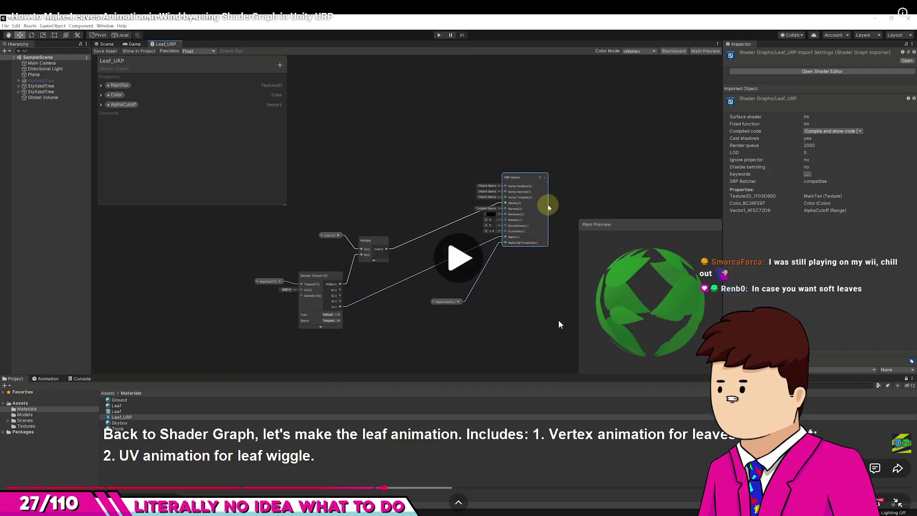
{"action": "left_click", "coordinate": [521, 293]}
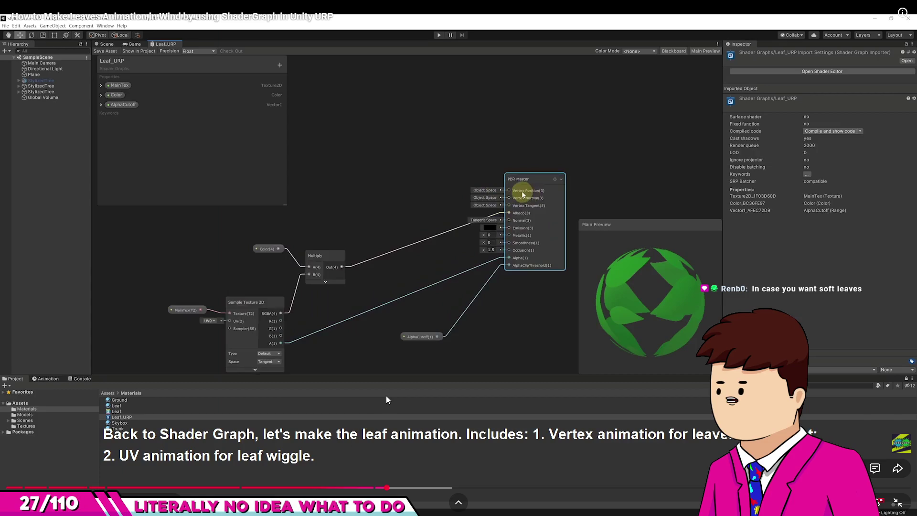
{"action": "left_click", "coordinate": [452, 371]}
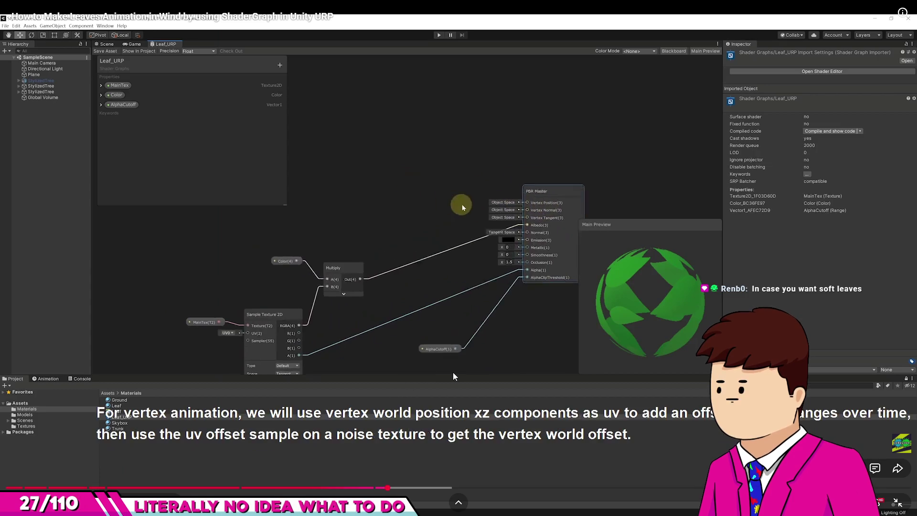
- Pause the tutorial to study the graph, then play on to the World-space Position node step
{"action": "left_click", "coordinate": [449, 371]}
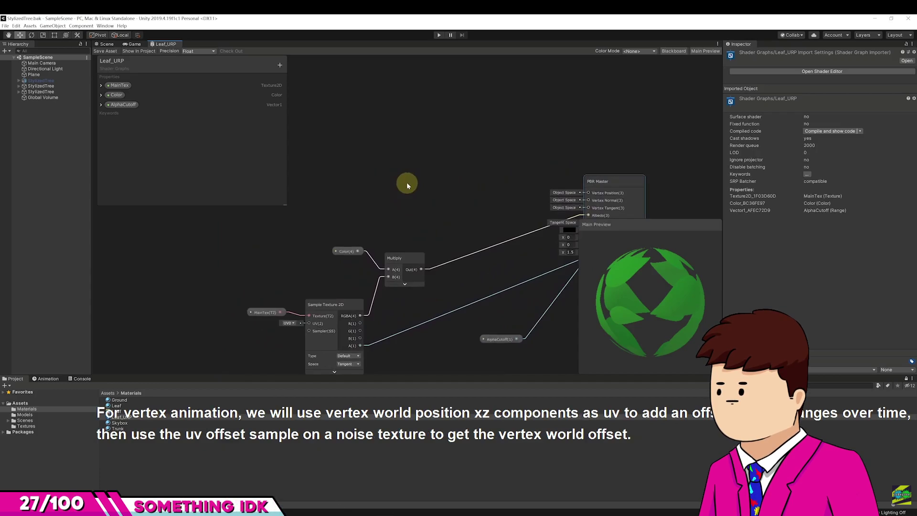
{"action": "mouse_move", "coordinate": [435, 371]}
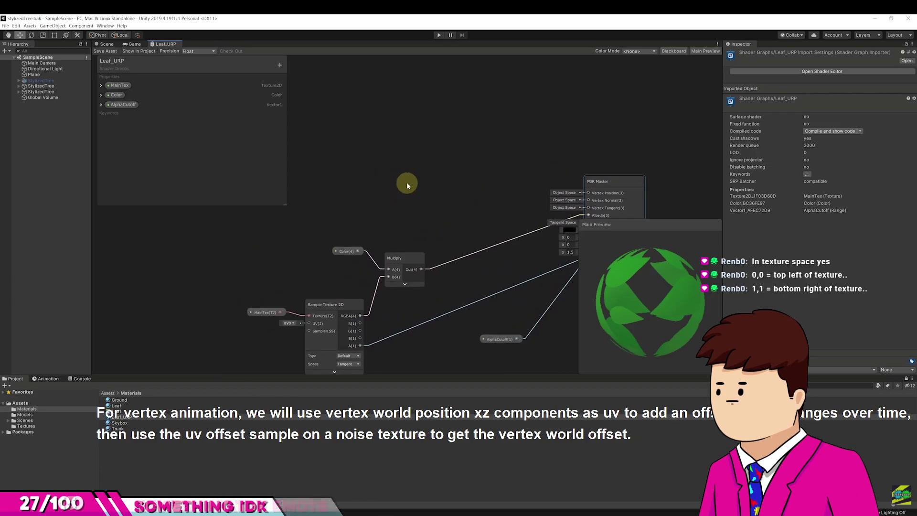
{"action": "mouse_move", "coordinate": [188, 377]}
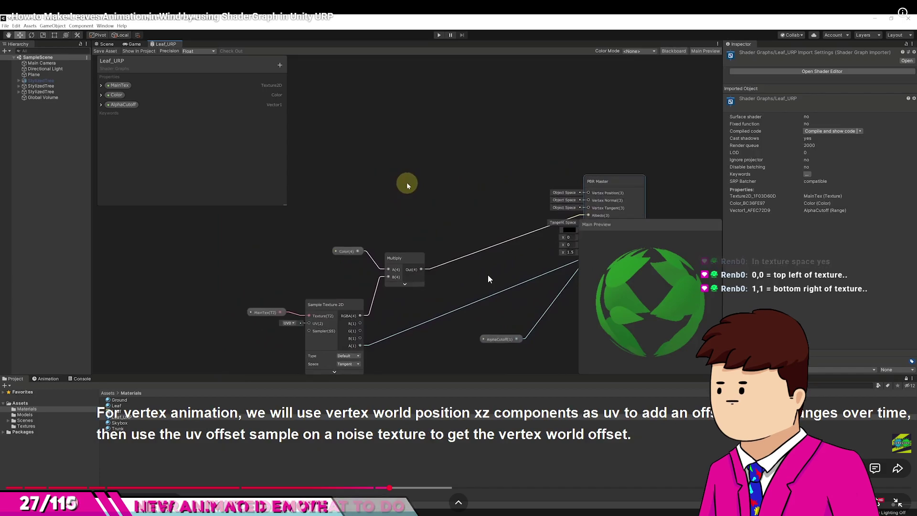
{"action": "mouse_move", "coordinate": [485, 277]}
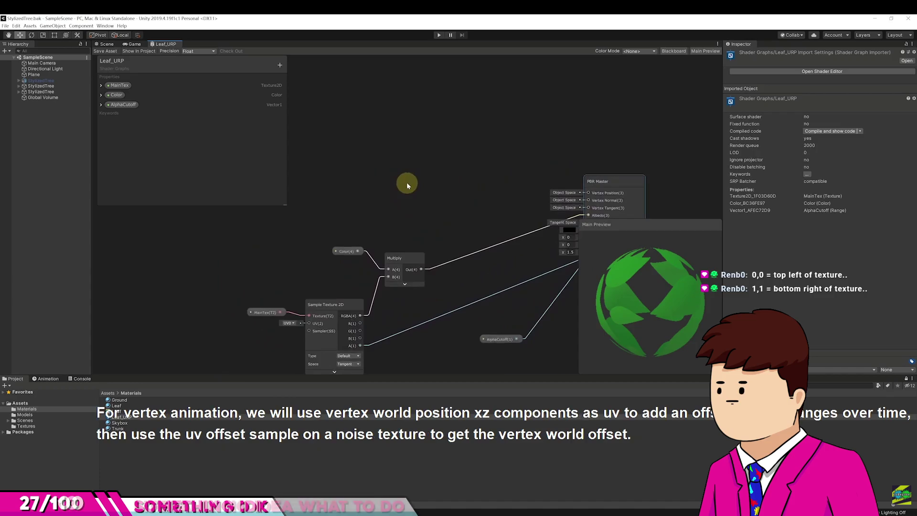
{"action": "mouse_move", "coordinate": [318, 311]}
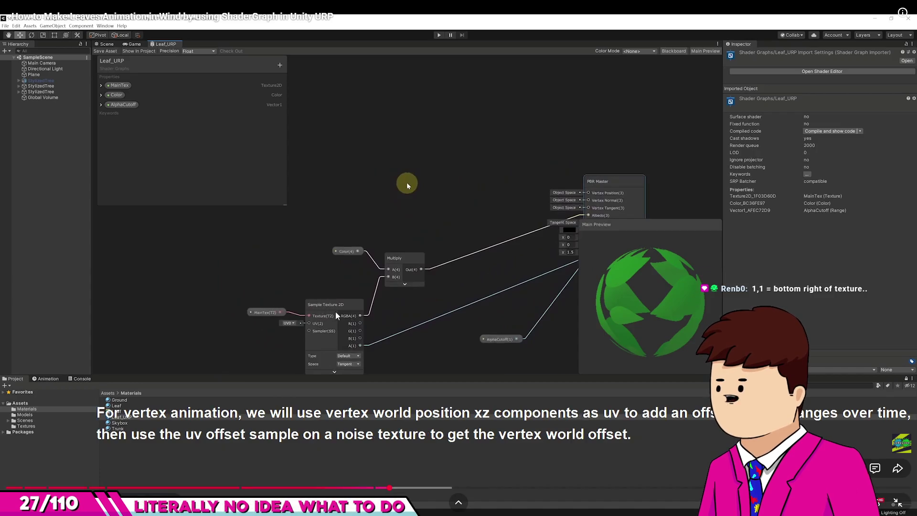
{"action": "left_click", "coordinate": [457, 290]}
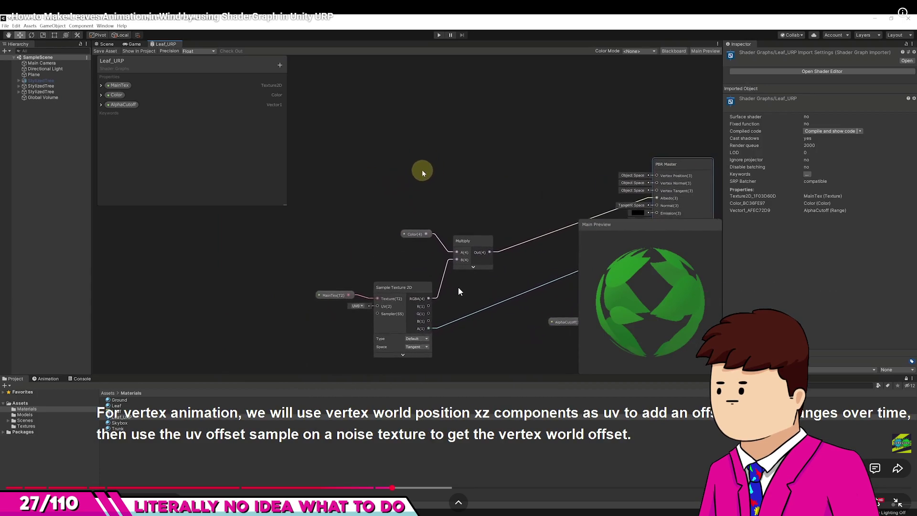
{"action": "left_click", "coordinate": [458, 289]}
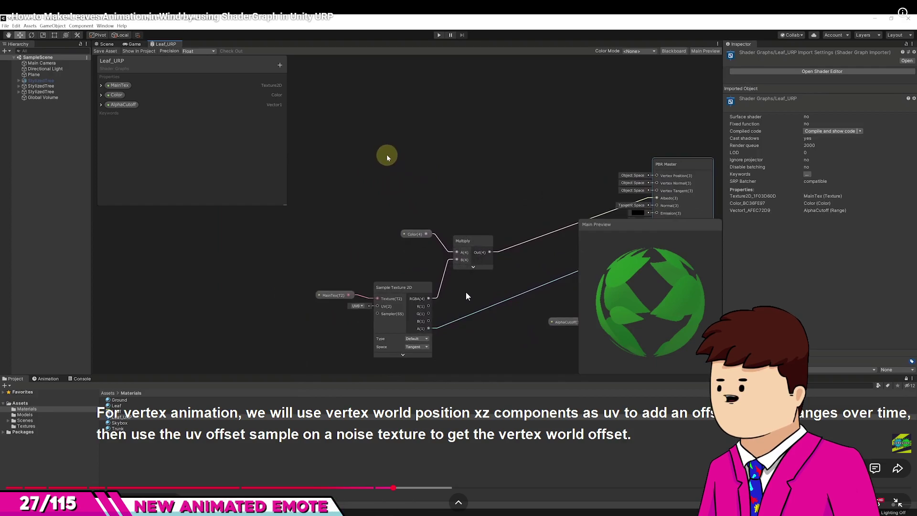
{"action": "left_click", "coordinate": [535, 311]}
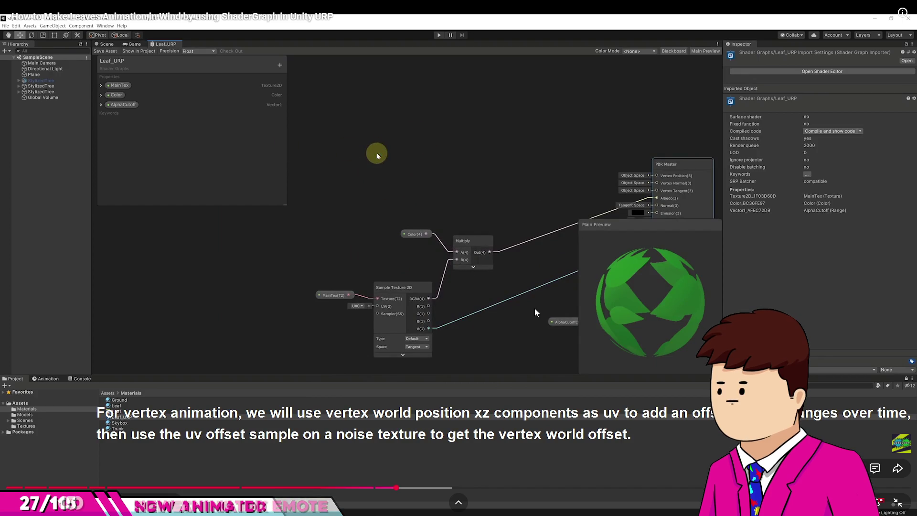
{"action": "mouse_move", "coordinate": [515, 316]}
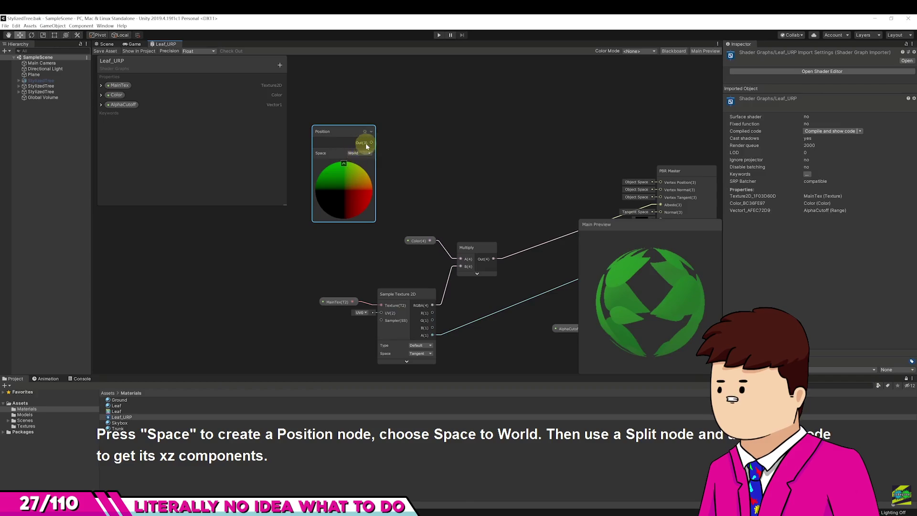
- Step through the tutorial's Position, Split and Vector 2 steps, then switch to Unity
{"action": "left_click", "coordinate": [515, 313]}
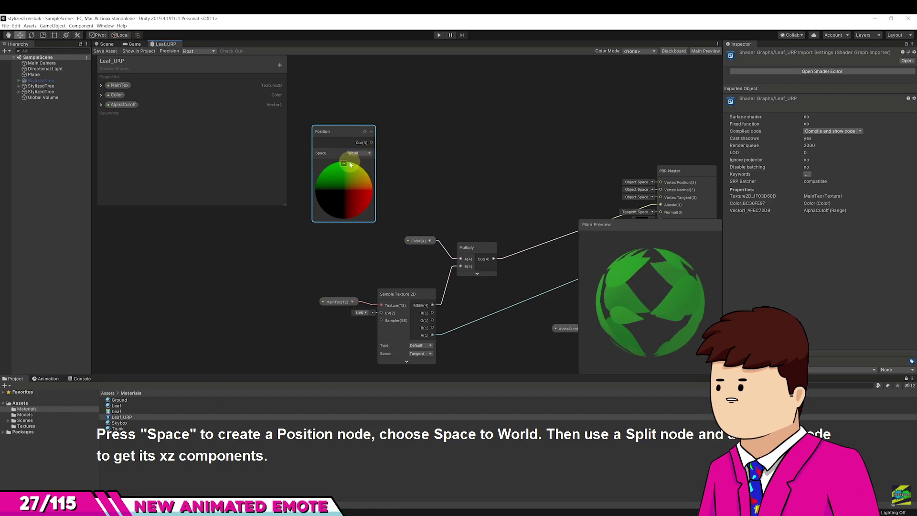
{"action": "left_click", "coordinate": [592, 318]}
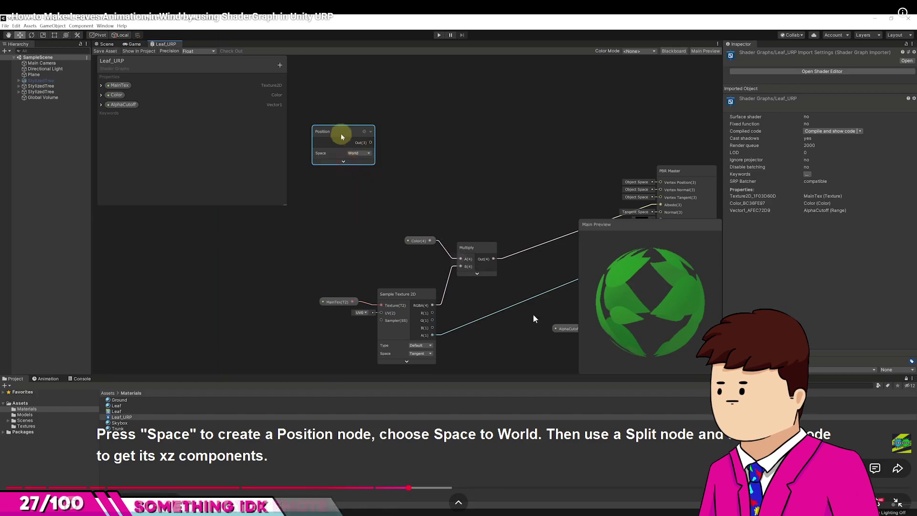
{"action": "left_click", "coordinate": [505, 314]}
{"action": "left_click", "coordinate": [495, 314]}
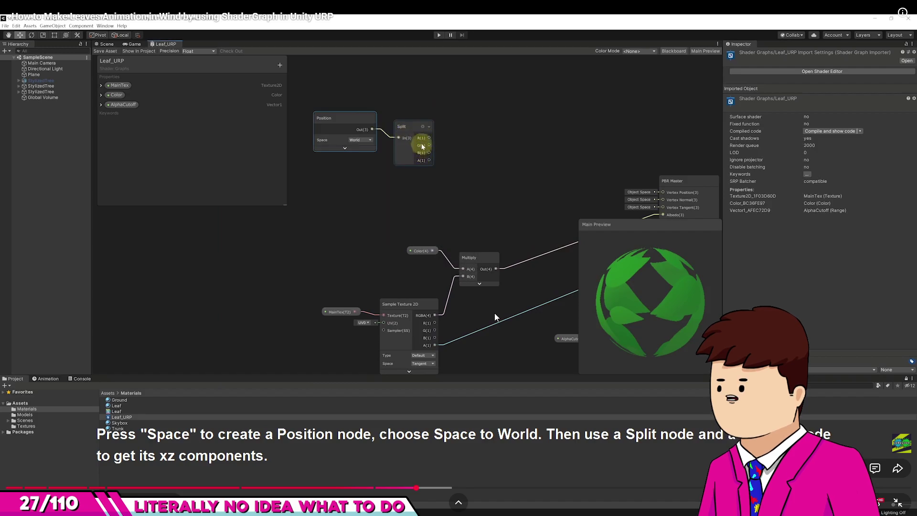
{"action": "key", "text": "space"}
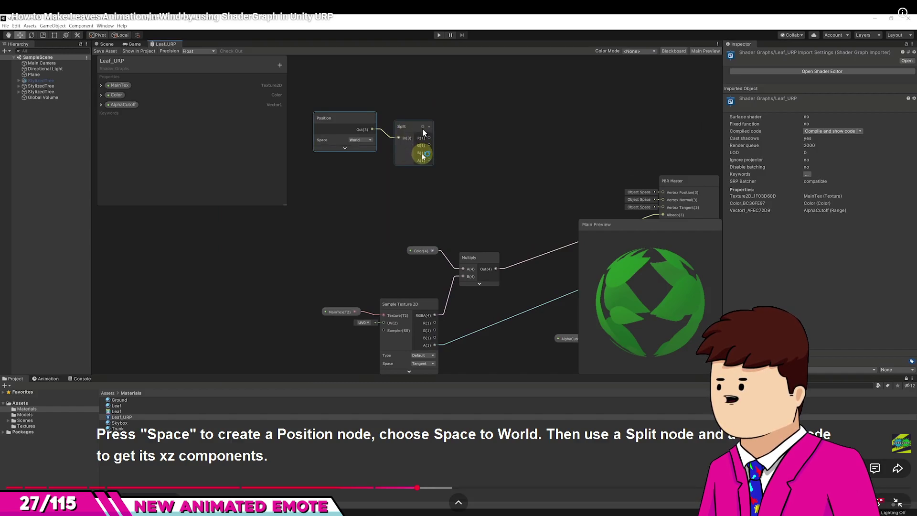
{"action": "left_click", "coordinate": [452, 187]}
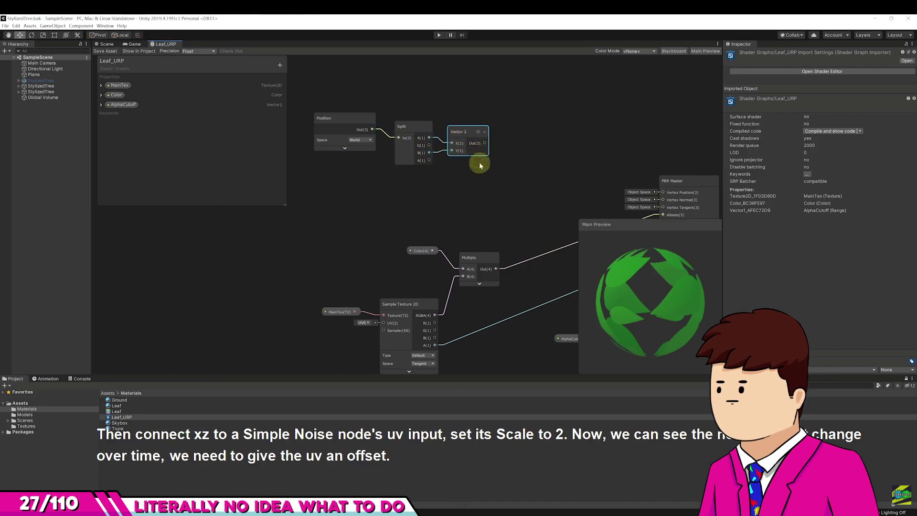
{"action": "key", "text": "space"}
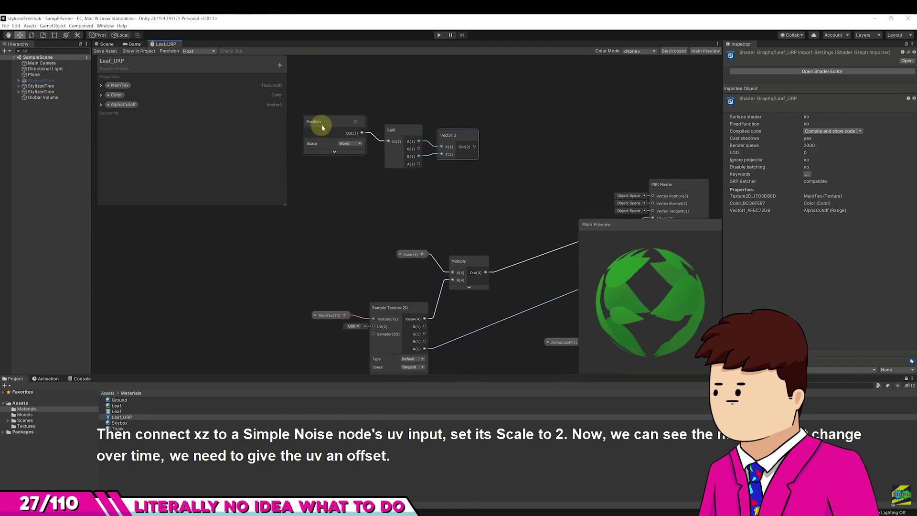
{"action": "key", "text": "alt+Tab"}
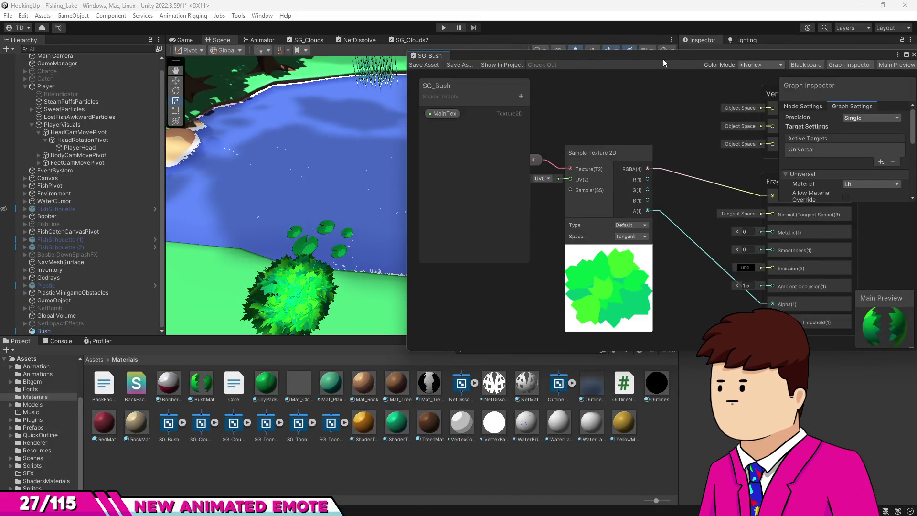
- Maximize the SG_Bush graph, move the master stack right, and add a Position node on the left
{"action": "mouse_move", "coordinate": [853, 59]}
{"action": "left_mouse_down"}
{"action": "mouse_move", "coordinate": [690, 62]}
{"action": "mouse_move", "coordinate": [282, 42]}
{"action": "mouse_move", "coordinate": [454, 42]}
{"action": "left_mouse_up"}
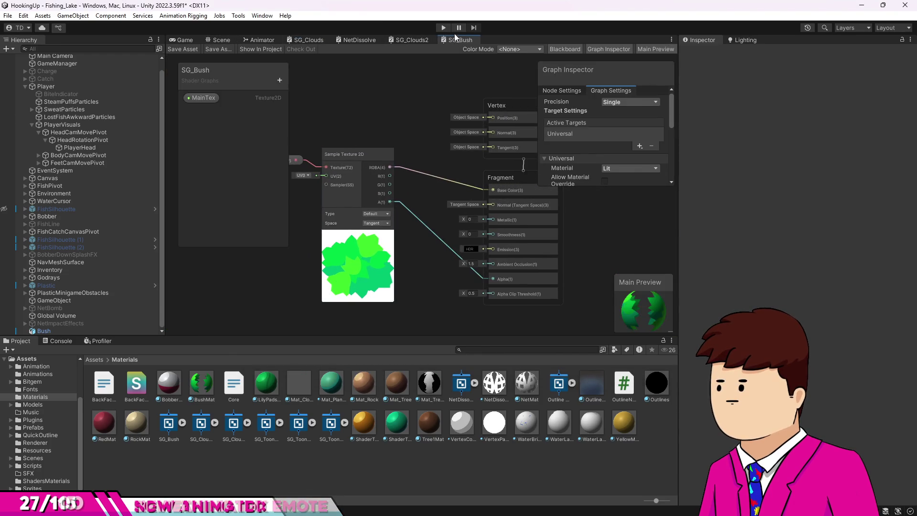
{"action": "double_click", "coordinate": [455, 37]}
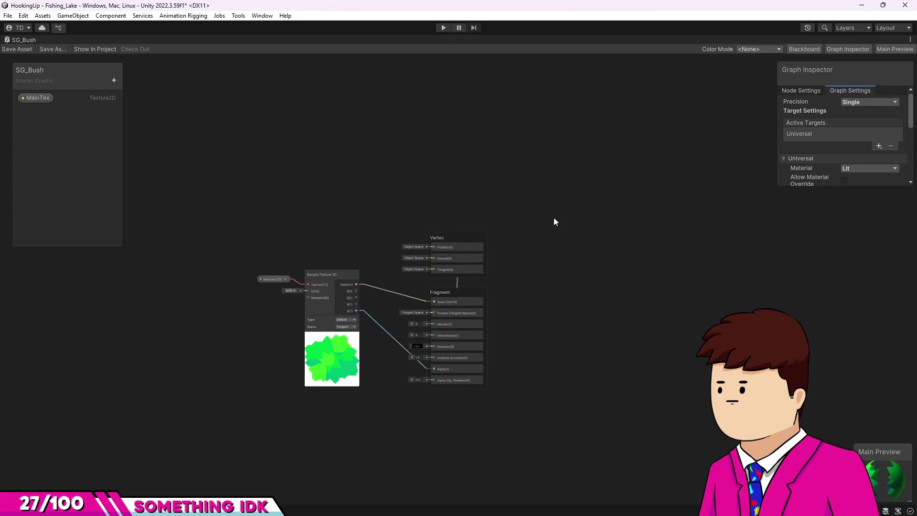
{"action": "left_click_drag", "start_coordinate": [504, 258], "coordinate": [763, 274]}
{"action": "key", "text": "space"}
{"action": "type", "text": "pos"}
{"action": "key", "text": "Return"}
{"action": "scroll", "coordinate": [460, 176], "scroll_direction": "up", "scroll_amount": 4}
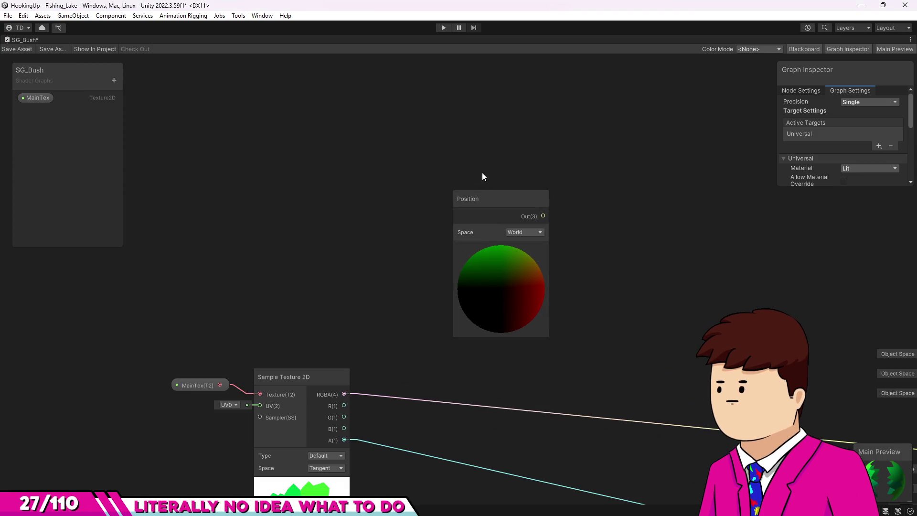
{"action": "left_click_drag", "start_coordinate": [485, 193], "coordinate": [352, 174]}
{"action": "left_click", "coordinate": [502, 202]}
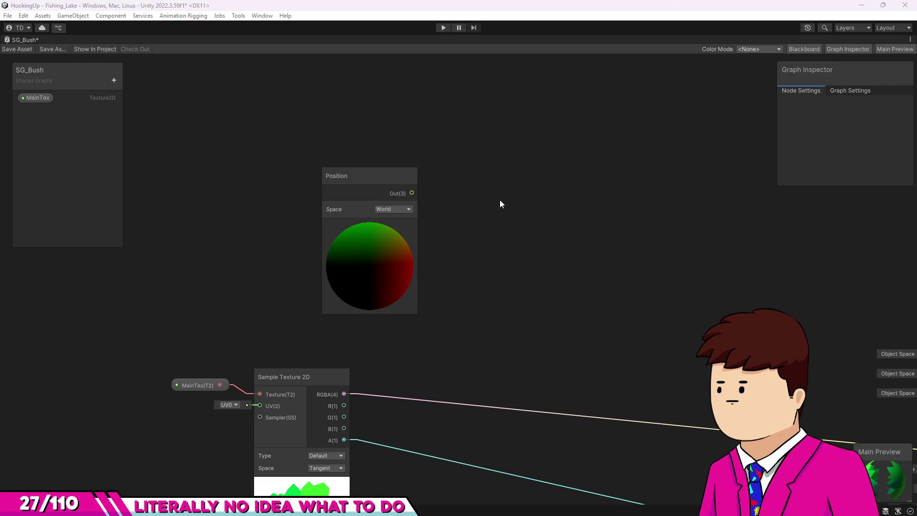
- Add a Split node beside Position and wire Position's Out(3) into its input
{"action": "key", "text": "space"}
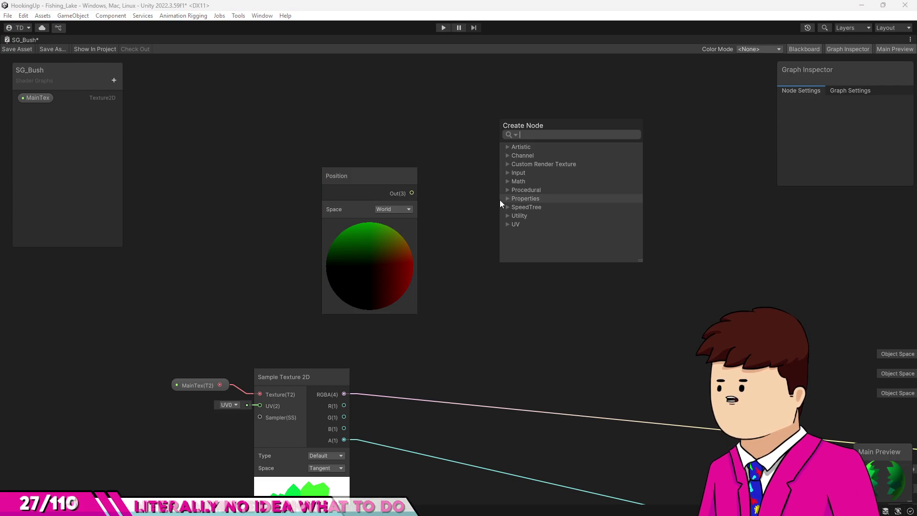
{"action": "type", "text": "spli"}
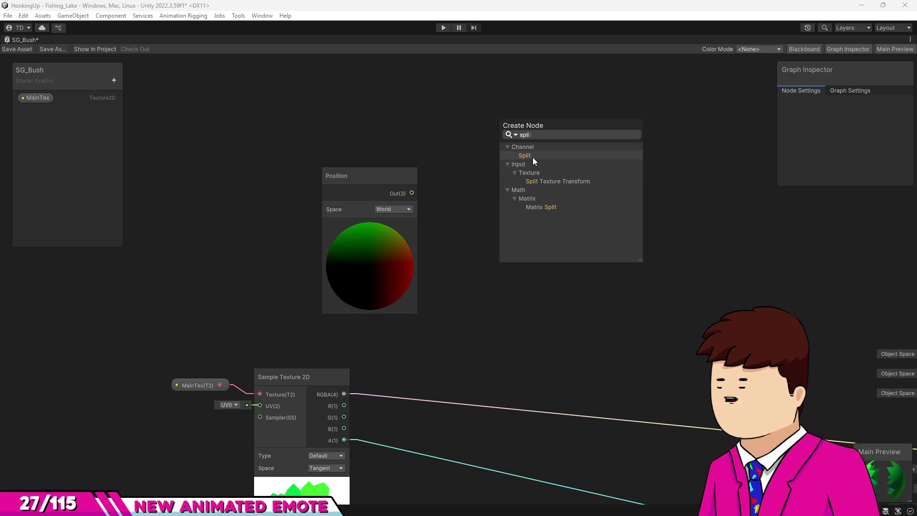
{"action": "left_click", "coordinate": [530, 157]}
{"action": "left_click_drag", "start_coordinate": [519, 220], "coordinate": [485, 156]}
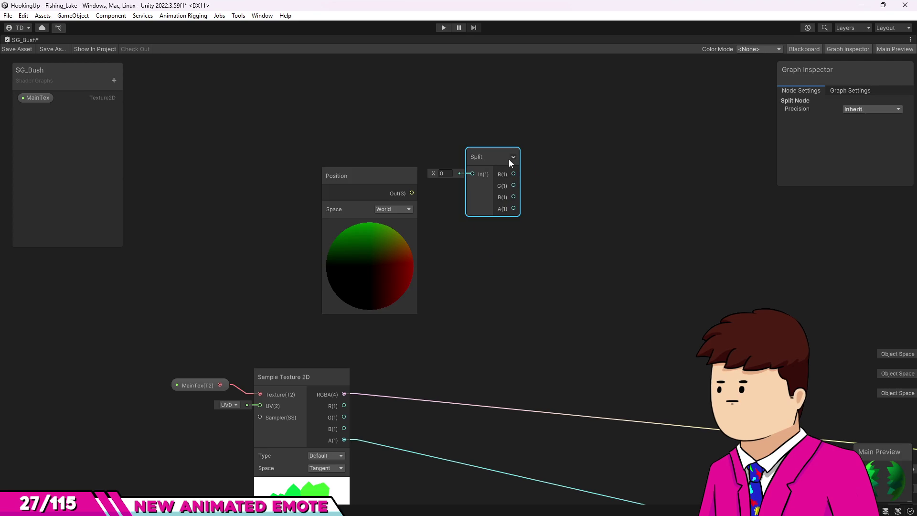
{"action": "left_click", "coordinate": [513, 158]}
{"action": "left_click", "coordinate": [493, 157]}
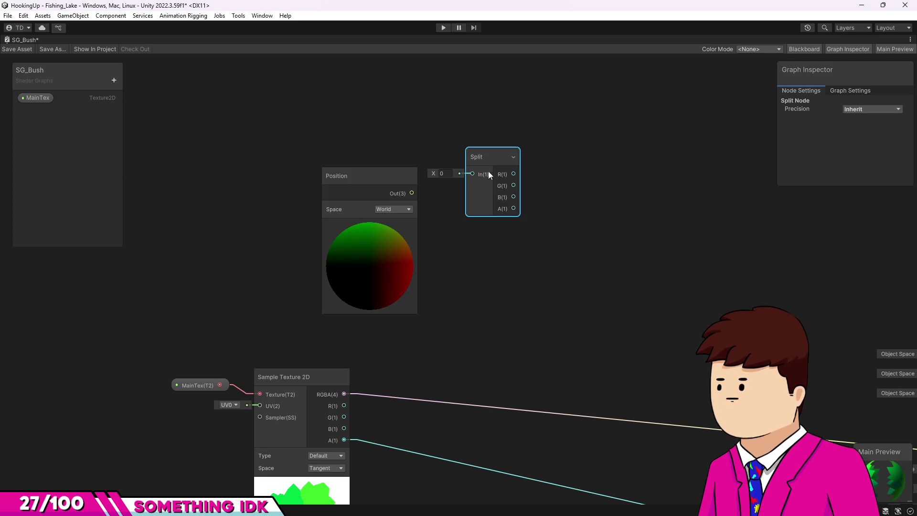
{"action": "left_click_drag", "start_coordinate": [380, 181], "coordinate": [361, 173]}
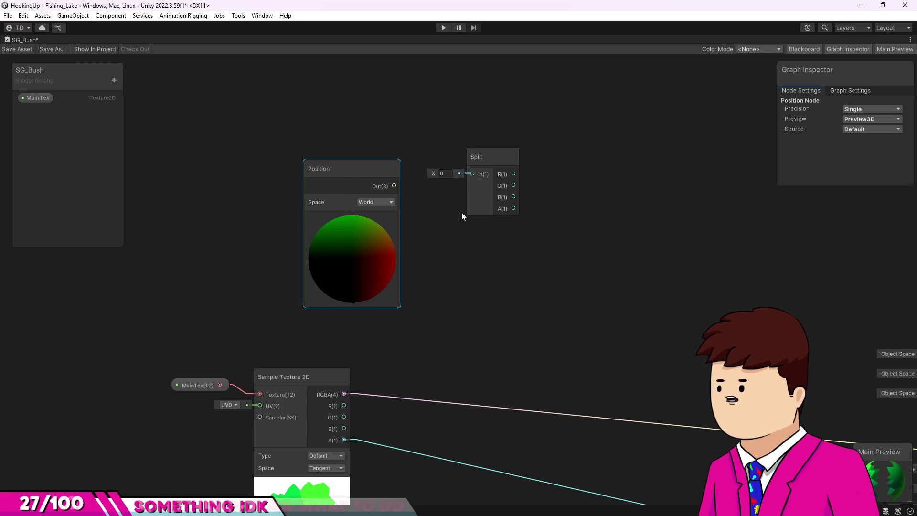
{"action": "mouse_move", "coordinate": [394, 186]}
{"action": "left_mouse_down"}
{"action": "mouse_move", "coordinate": [470, 175]}
{"action": "mouse_move", "coordinate": [429, 179]}
{"action": "mouse_move", "coordinate": [452, 171]}
{"action": "left_mouse_up"}
{"action": "key", "text": "space"}
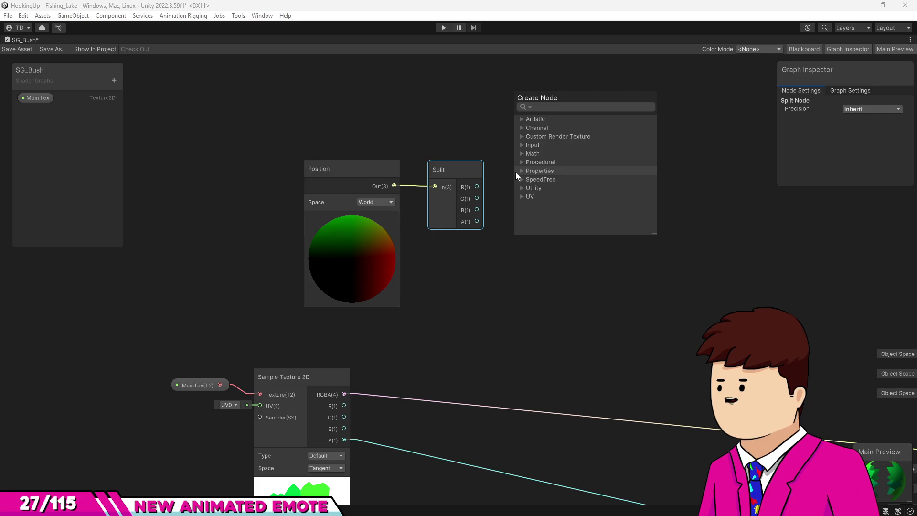
- Add a Vector 2 node and wire Split's R into X and B into Y
{"action": "type", "text": "ve"}
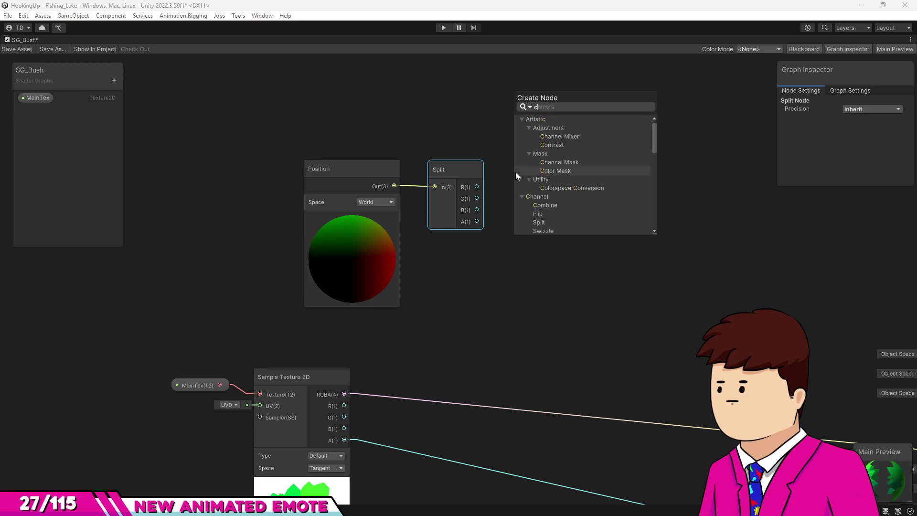
{"action": "type", "text": "c"}
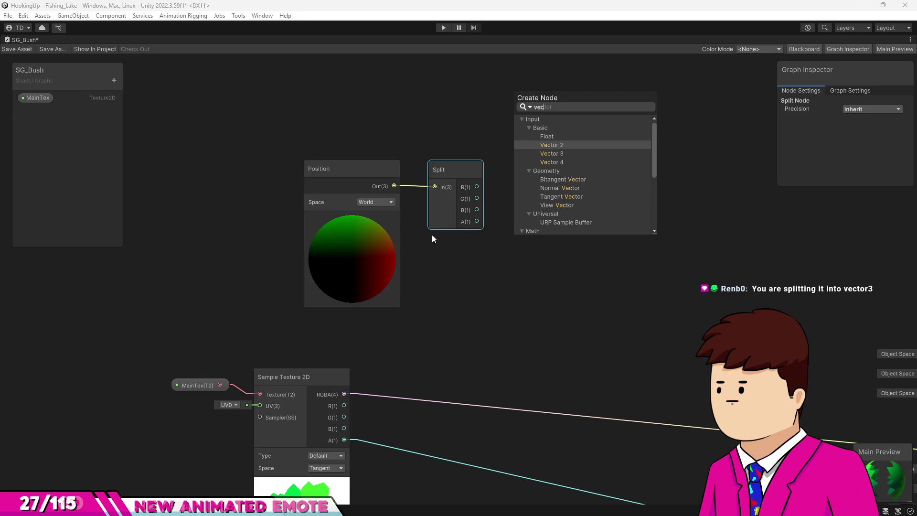
{"action": "key", "text": "alt+Tab"}
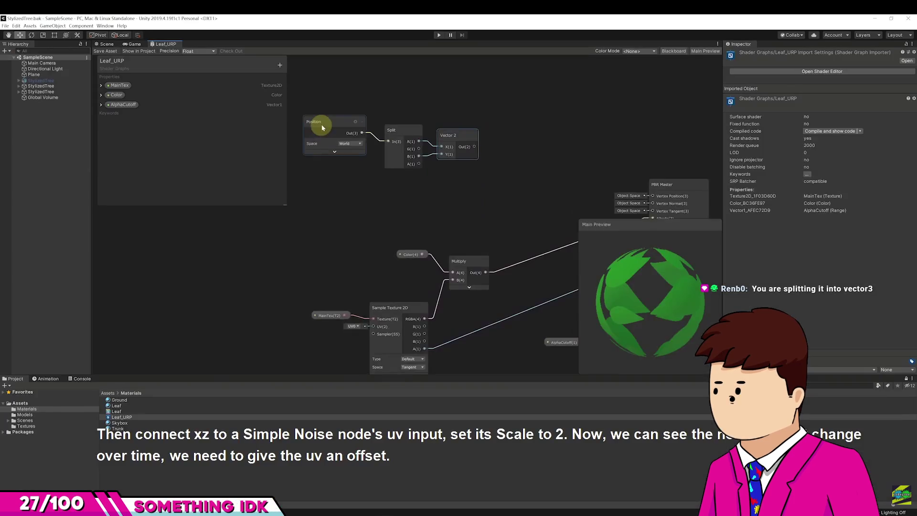
{"action": "key", "text": "alt+Tab"}
{"action": "key", "text": "space"}
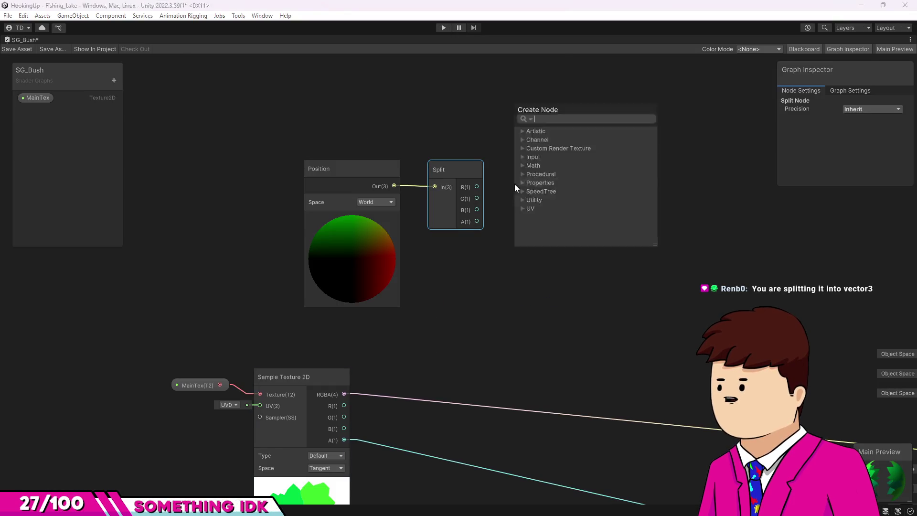
{"action": "type", "text": "ve"}
{"action": "key", "text": "Return"}
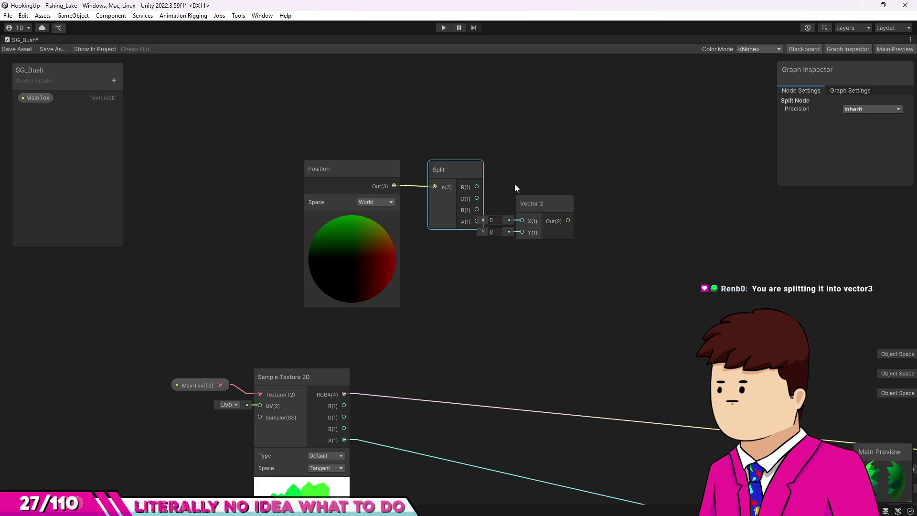
{"action": "left_click_drag", "start_coordinate": [534, 206], "coordinate": [557, 178]}
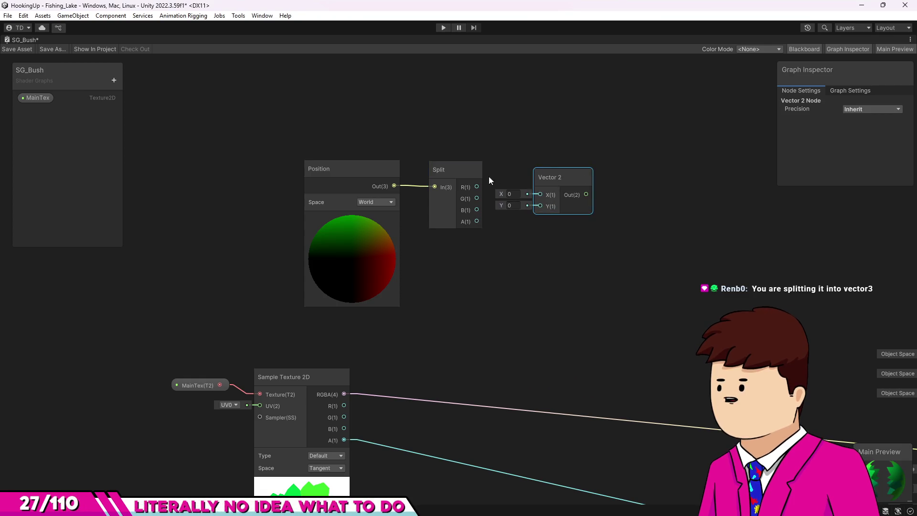
{"action": "left_click_drag", "start_coordinate": [476, 186], "coordinate": [540, 195]}
{"action": "left_click_drag", "start_coordinate": [480, 209], "coordinate": [540, 205]}
{"action": "left_click_drag", "start_coordinate": [557, 176], "coordinate": [546, 171]}
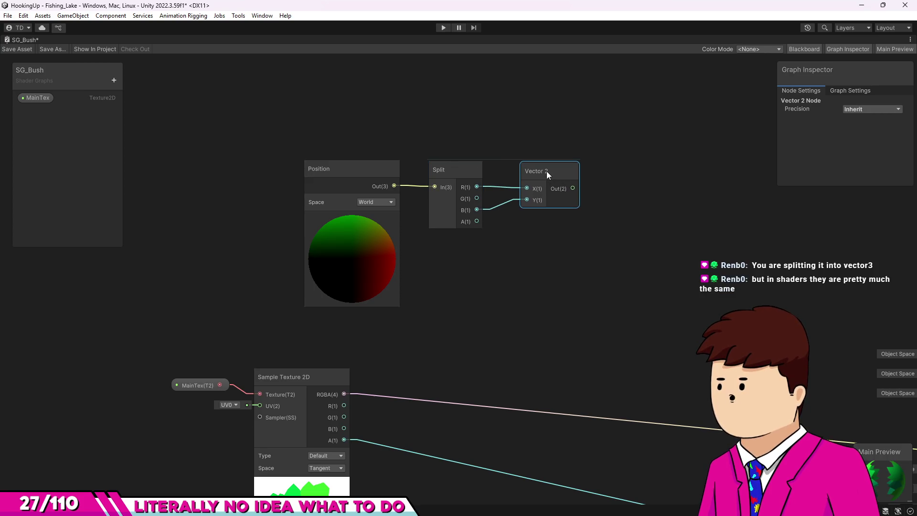
- Move the Position, Split and Vector 2 nodes together further left on the canvas
{"action": "left_click_drag", "start_coordinate": [286, 130], "coordinate": [517, 268]}
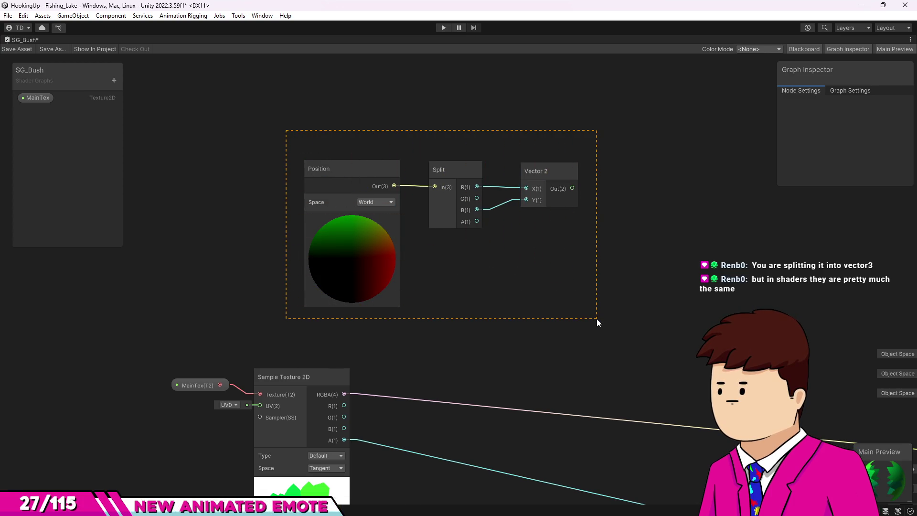
{"action": "left_click_drag", "start_coordinate": [597, 319], "coordinate": [597, 319]}
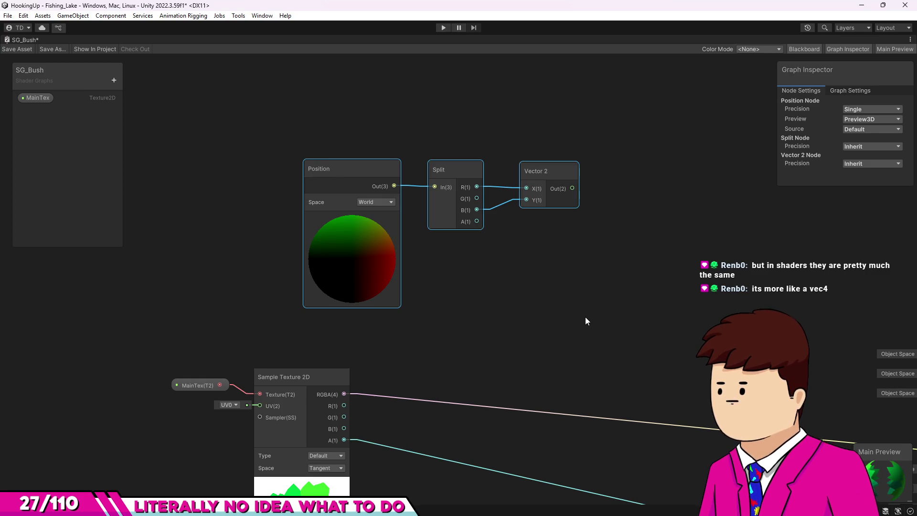
{"action": "left_click_drag", "start_coordinate": [350, 171], "coordinate": [251, 163]}
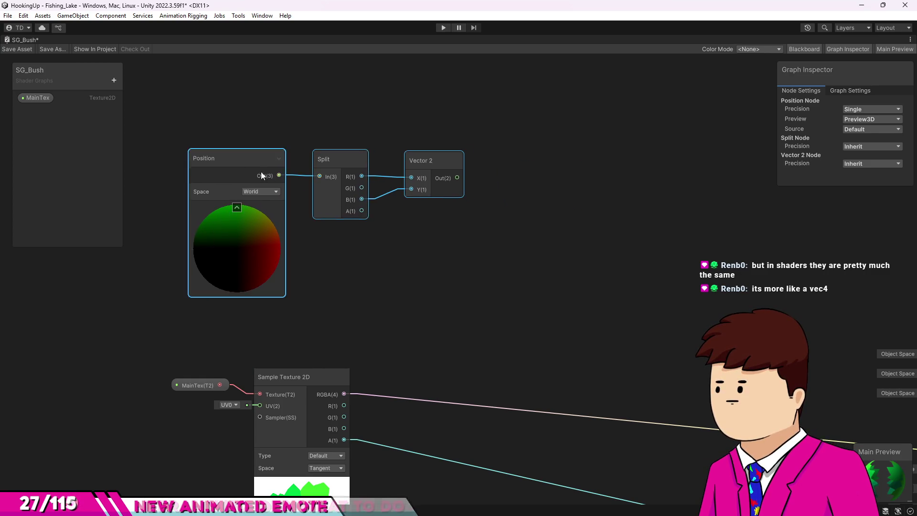
{"action": "left_click_drag", "start_coordinate": [409, 216], "coordinate": [245, 194]}
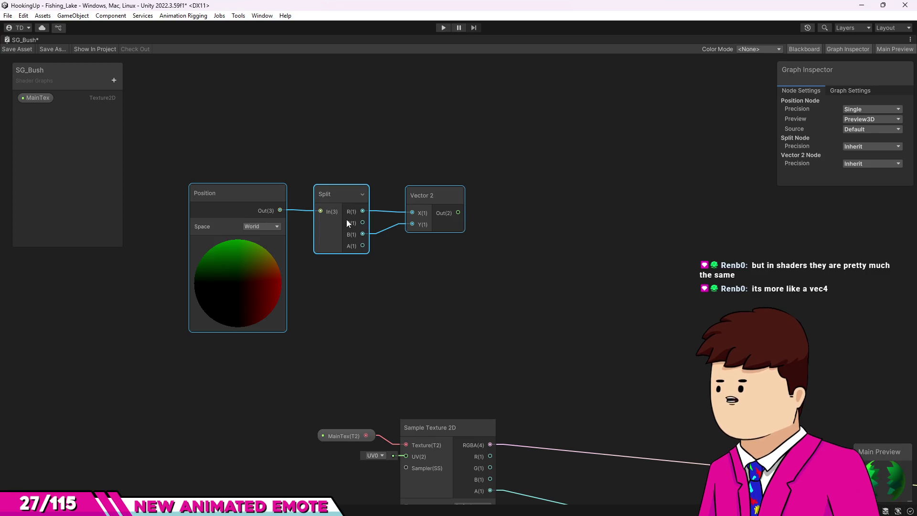
{"action": "left_click", "coordinate": [391, 258]}
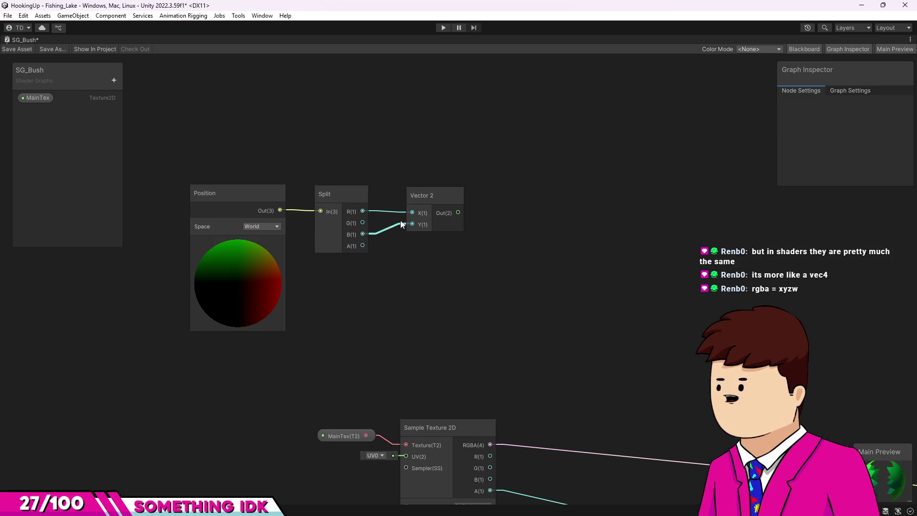
{"action": "mouse_move", "coordinate": [458, 213]}
{"action": "left_mouse_down"}
{"action": "mouse_move", "coordinate": [574, 228]}
{"action": "mouse_move", "coordinate": [518, 222]}
{"action": "left_mouse_up"}
{"action": "left_click_drag", "start_coordinate": [455, 218], "coordinate": [465, 213]}
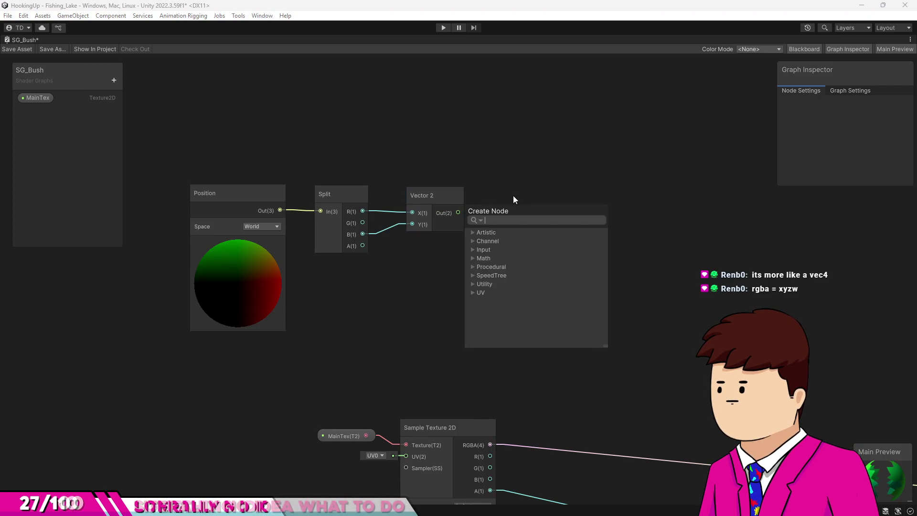
{"action": "key", "text": "Escape"}
{"action": "left_click", "coordinate": [340, 199]}
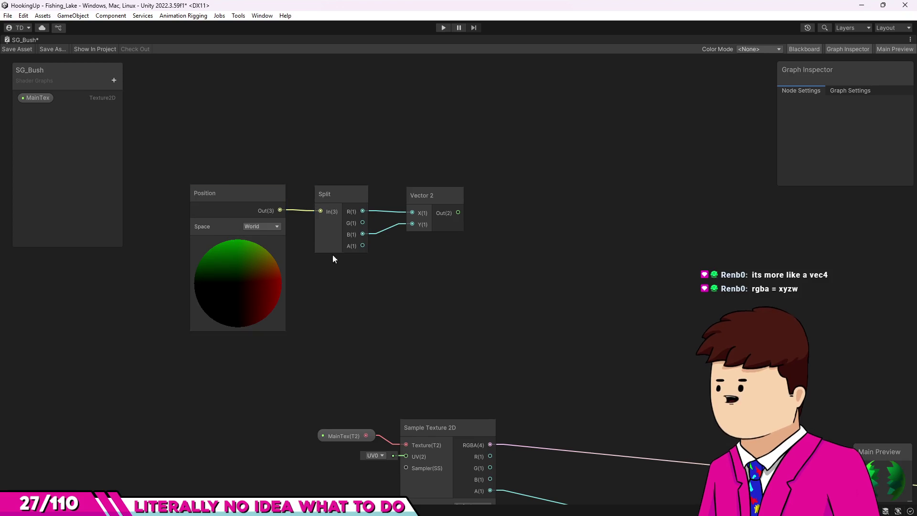
{"action": "key", "text": "alt+Tab"}
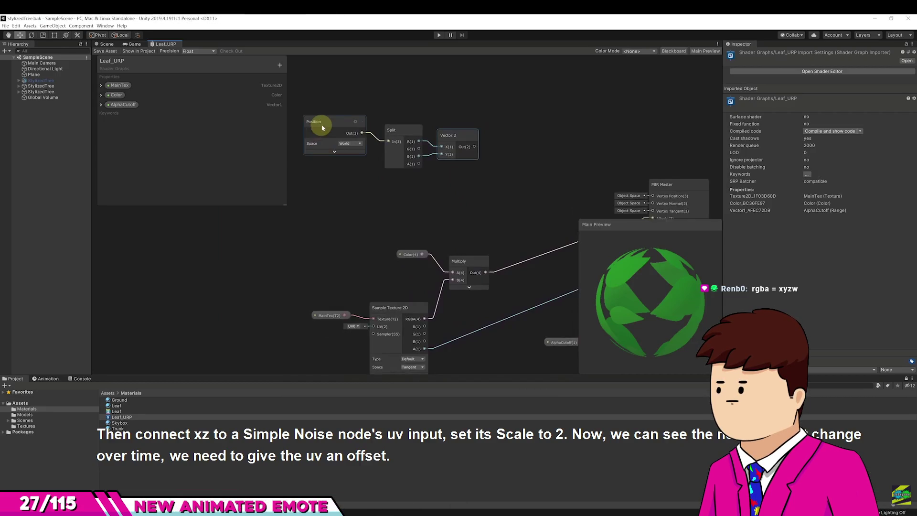
- Review the tutorial's xz-to-Simple Noise step, then go back to the SG_Bush graph
{"action": "mouse_move", "coordinate": [386, 232]}
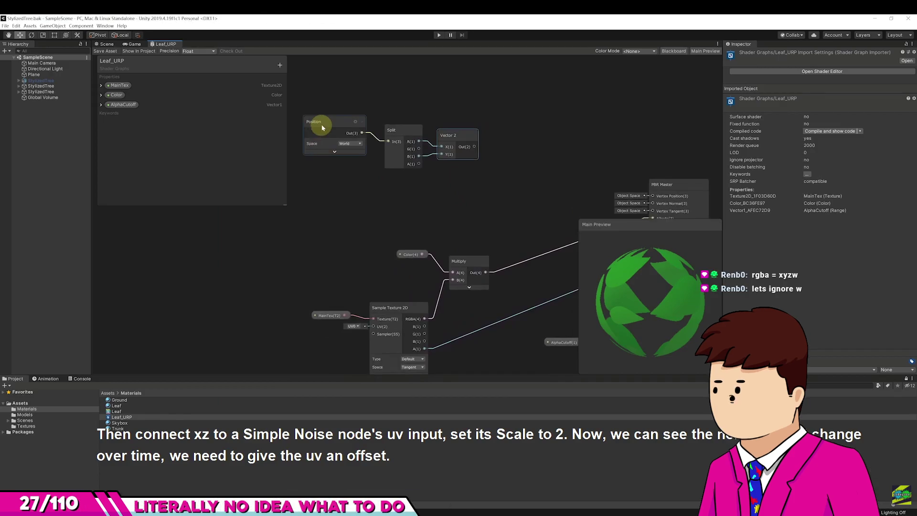
{"action": "mouse_move", "coordinate": [177, 369]}
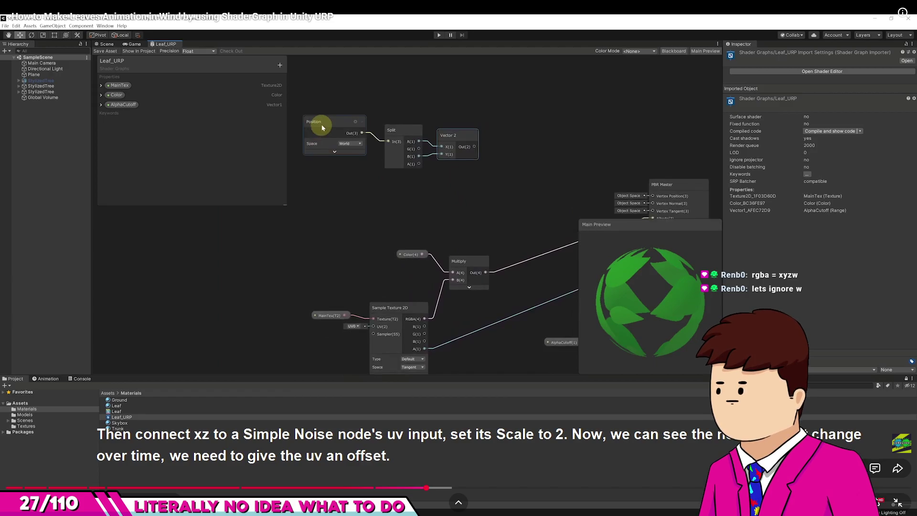
{"action": "key", "text": "alt+Tab"}
{"action": "key", "text": "space"}
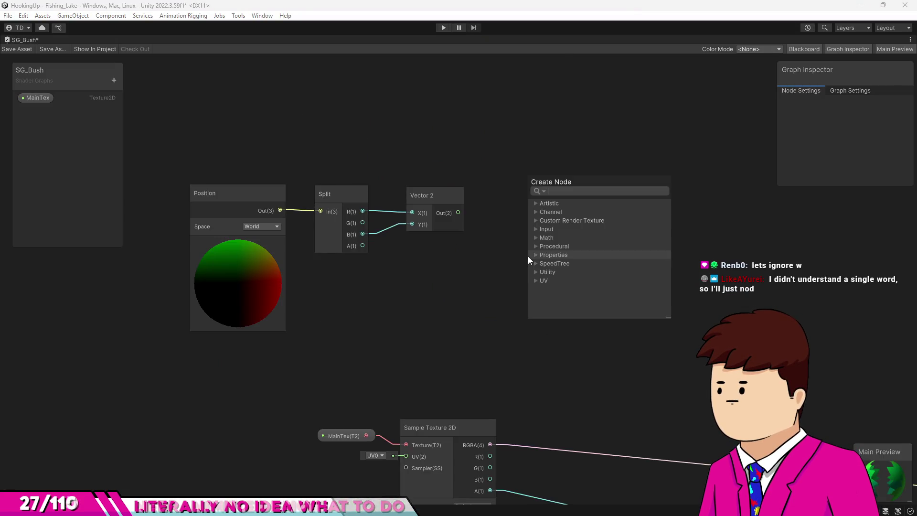
- Add a Vector 4 node from the node search, then delete it
{"action": "type", "text": "ve"}
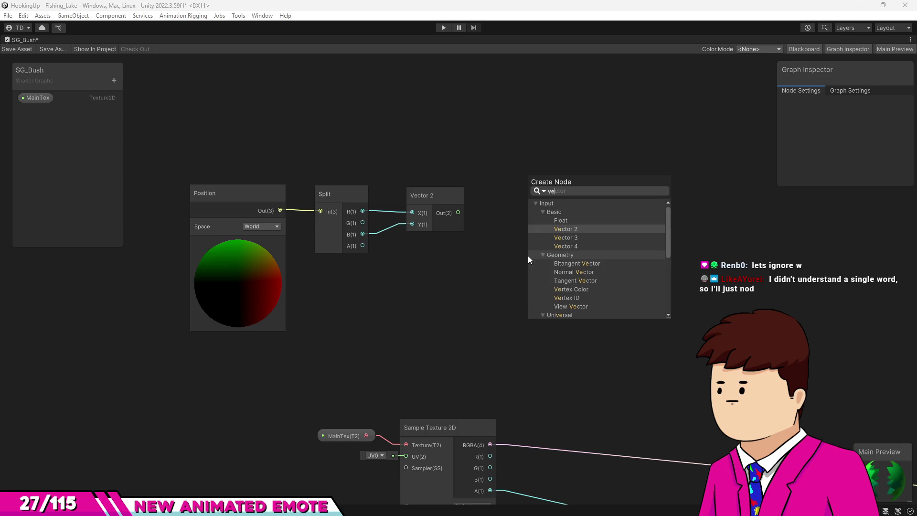
{"action": "left_click", "coordinate": [546, 246]}
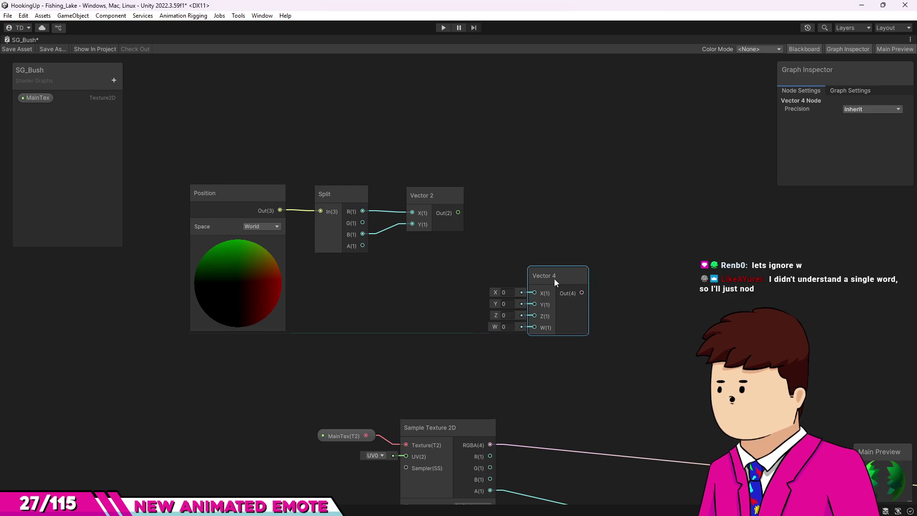
{"action": "key", "text": "Delete"}
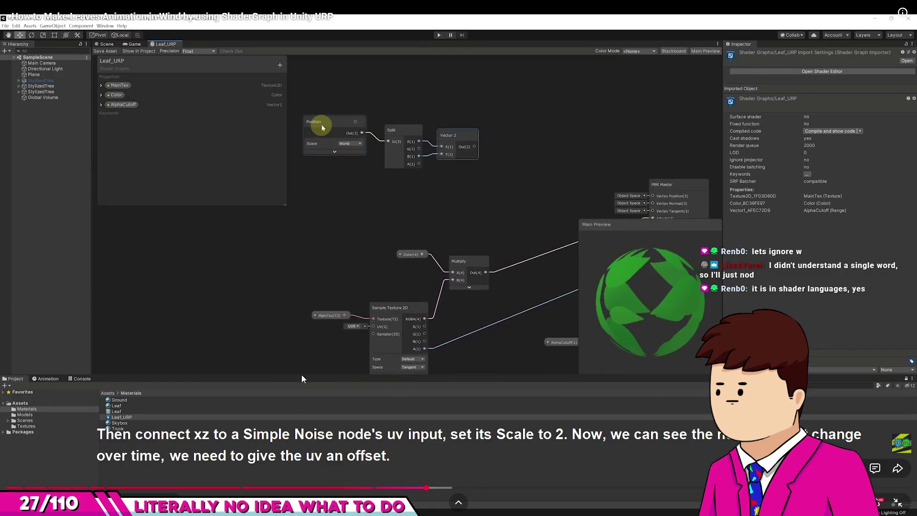
- Play the tutorial briefly through its Simple Noise step and pause it again
{"action": "left_click", "coordinate": [327, 281]}
{"action": "left_click", "coordinate": [328, 281]}
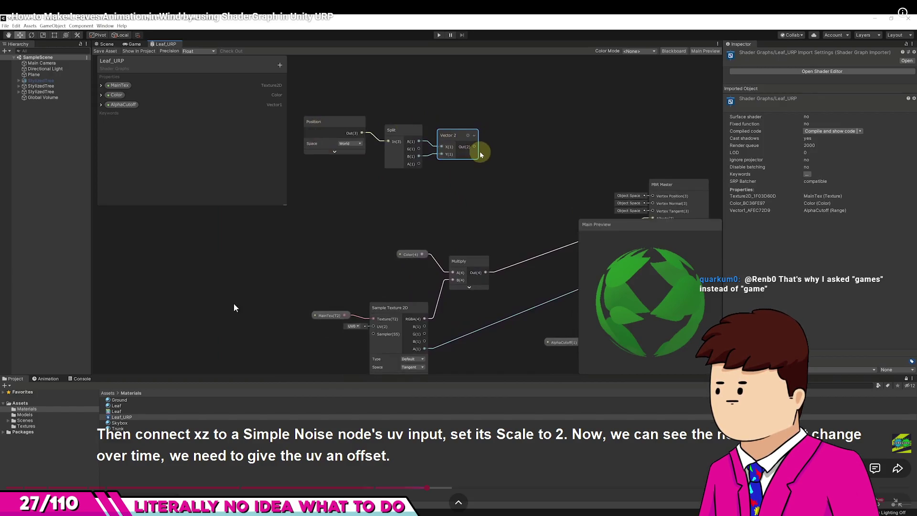
{"action": "left_click", "coordinate": [577, 236]}
{"action": "left_click", "coordinate": [574, 228]}
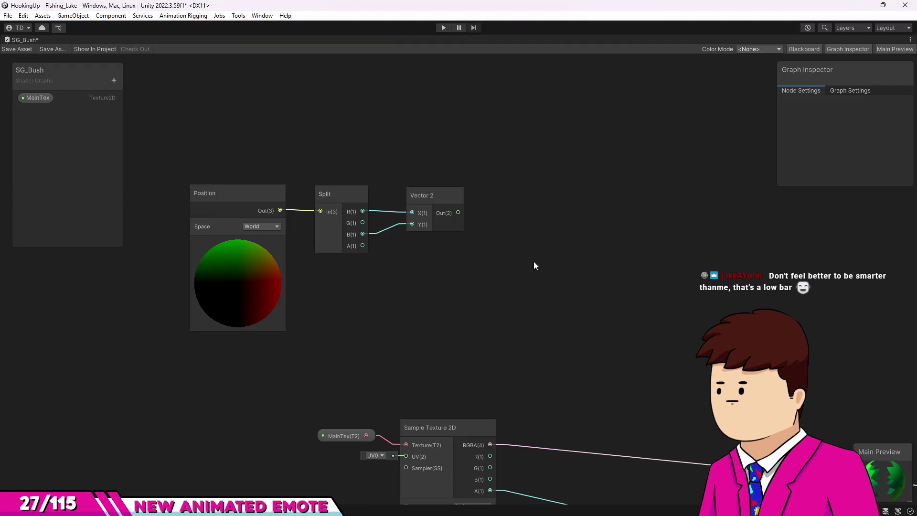
- Add a Simple Noise node beside the Vector 2 node and give it a Scale of 2
{"action": "key", "text": "space"}
{"action": "type", "text": "noise"}
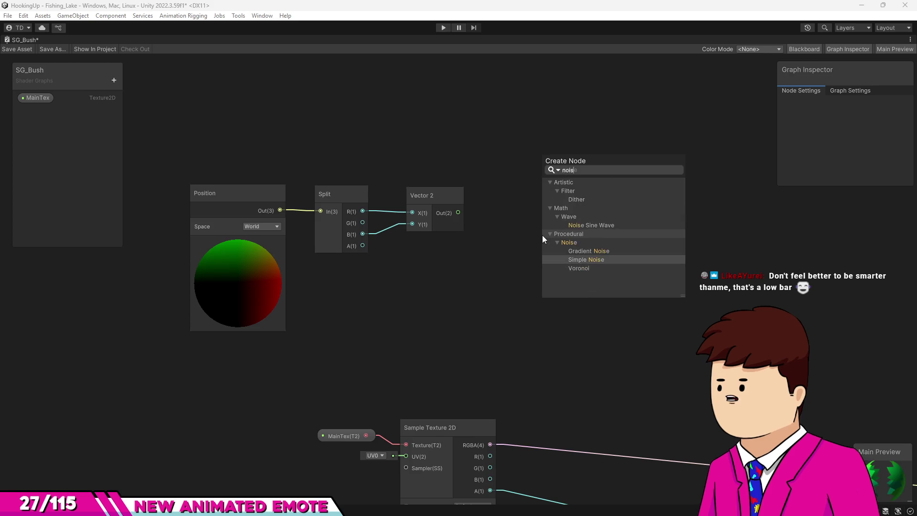
{"action": "left_click", "coordinate": [570, 249]}
{"action": "mouse_move", "coordinate": [547, 247]}
{"action": "left_mouse_down"}
{"action": "mouse_move", "coordinate": [546, 219]}
{"action": "mouse_move", "coordinate": [527, 201]}
{"action": "left_mouse_up"}
{"action": "left_click", "coordinate": [504, 236]}
{"action": "type", "text": "2"}
{"action": "left_click", "coordinate": [584, 187]}
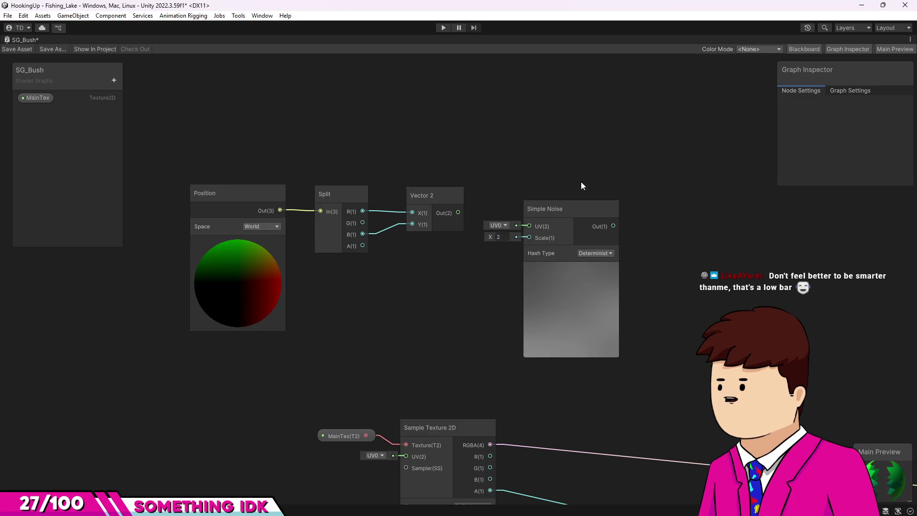
- Try wiring Vector 2 directly into the noise UV, then delete that connection
{"action": "mouse_move", "coordinate": [459, 215]}
{"action": "left_mouse_down"}
{"action": "mouse_move", "coordinate": [521, 225]}
{"action": "mouse_move", "coordinate": [490, 208]}
{"action": "mouse_move", "coordinate": [529, 225]}
{"action": "left_mouse_up"}
{"action": "key", "text": "Escape"}
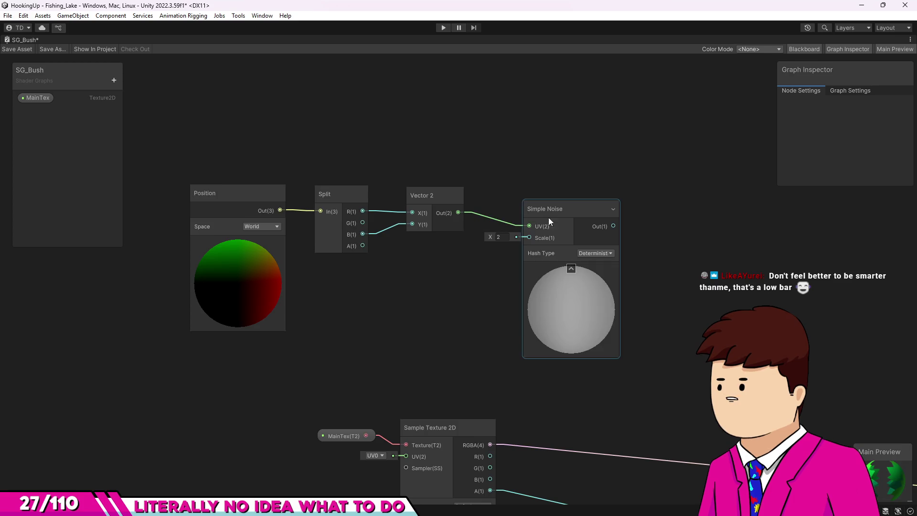
{"action": "left_click_drag", "start_coordinate": [575, 207], "coordinate": [624, 203]}
{"action": "left_click", "coordinate": [515, 221]}
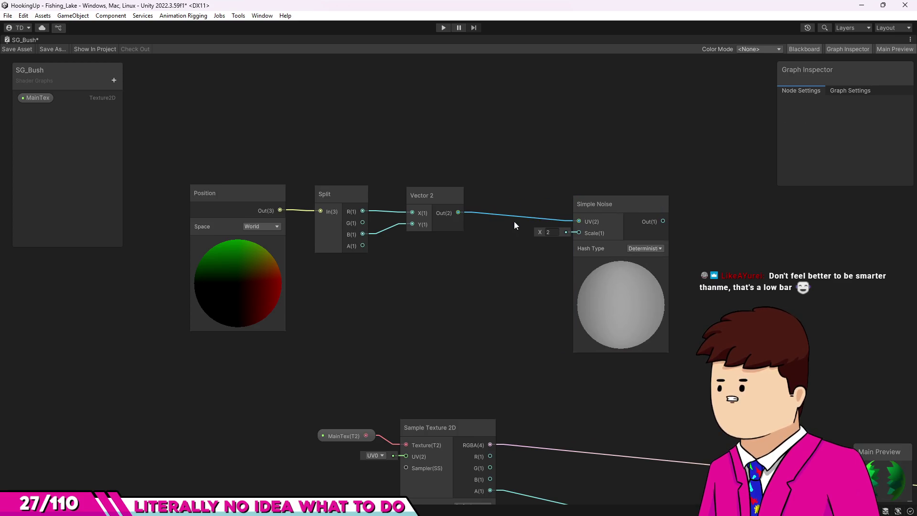
{"action": "key", "text": "Delete"}
- Add a Time node below Split and a Multiply node between Vector 2 and the noise
{"action": "key", "text": "space"}
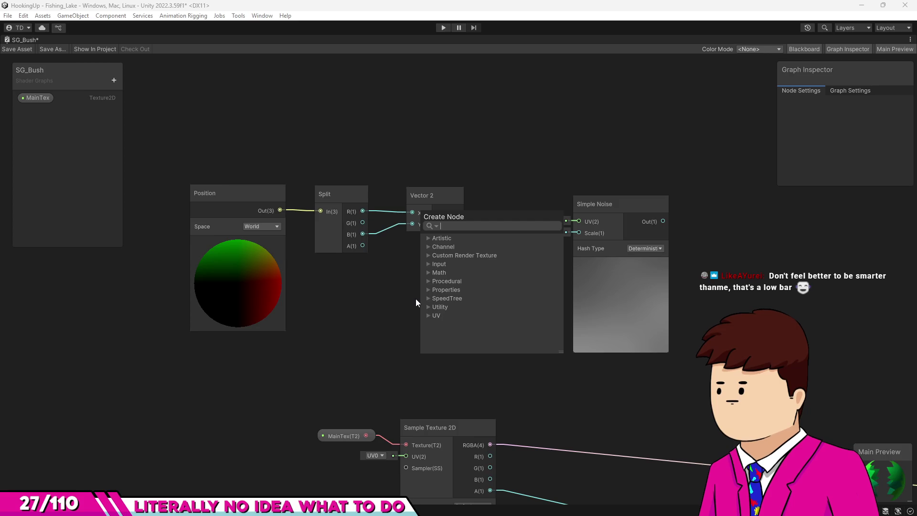
{"action": "type", "text": "time"}
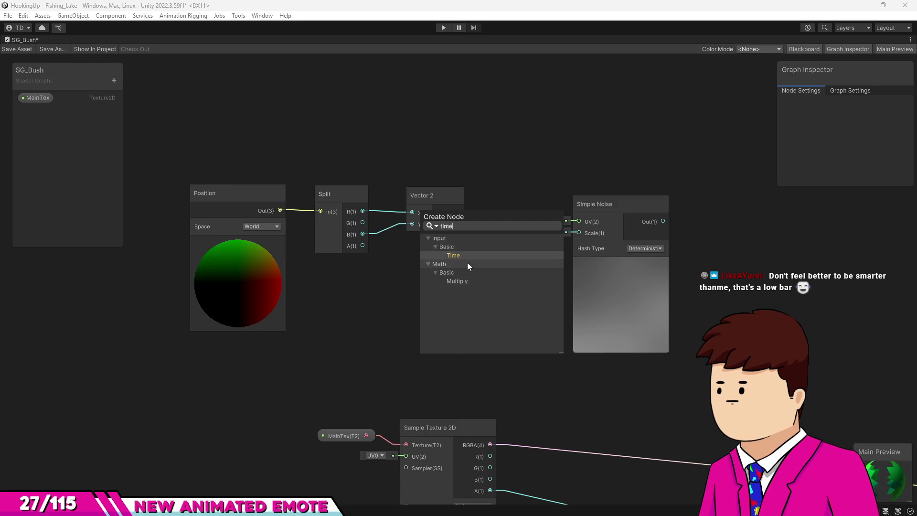
{"action": "left_click", "coordinate": [454, 254]}
{"action": "left_click_drag", "start_coordinate": [450, 302], "coordinate": [399, 287]}
{"action": "key", "text": "space"}
{"action": "type", "text": "multi"}
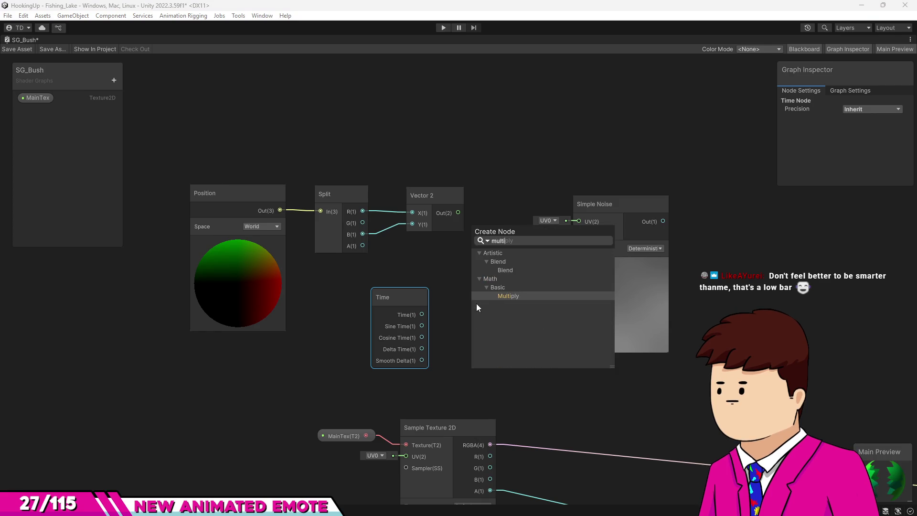
{"action": "left_click", "coordinate": [501, 295]}
{"action": "left_click_drag", "start_coordinate": [490, 325], "coordinate": [491, 271]}
- Wire Vector 2 × Time through Multiply into the Simple Noise UV and set Scale to 40.3
{"action": "left_click_drag", "start_coordinate": [458, 213], "coordinate": [482, 290]}
{"action": "left_click_drag", "start_coordinate": [423, 313], "coordinate": [483, 301]}
{"action": "mouse_move", "coordinate": [565, 290]}
{"action": "left_mouse_down"}
{"action": "mouse_move", "coordinate": [578, 221]}
{"action": "mouse_move", "coordinate": [612, 203]}
{"action": "mouse_move", "coordinate": [653, 204]}
{"action": "left_mouse_up"}
{"action": "mouse_move", "coordinate": [580, 233]}
{"action": "left_mouse_down"}
{"action": "mouse_move", "coordinate": [614, 239]}
{"action": "mouse_move", "coordinate": [602, 235]}
{"action": "left_mouse_up"}
{"action": "left_click", "coordinate": [839, 269]}
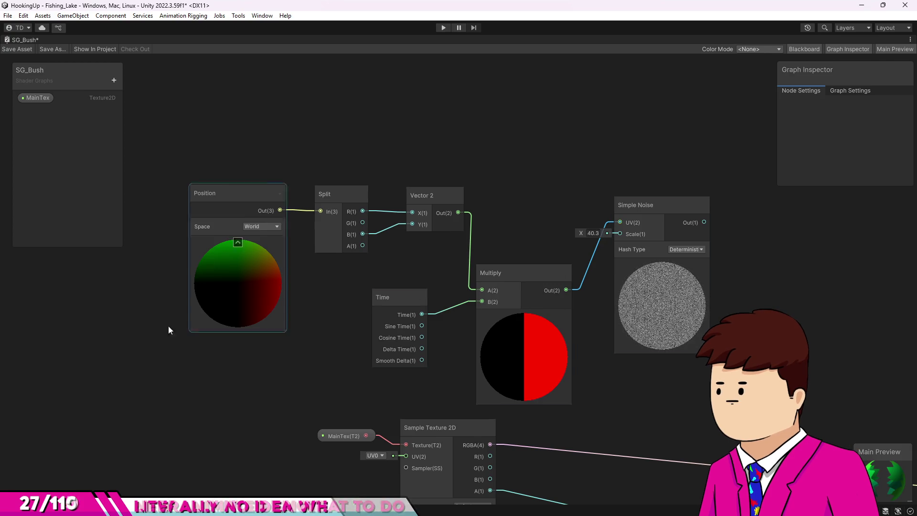
{"action": "key", "text": "alt+Tab"}
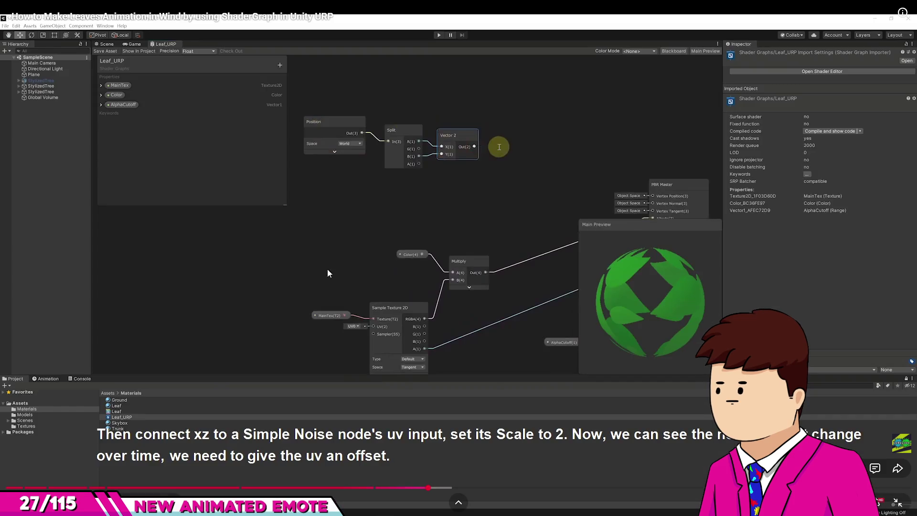
- Skip the tutorial ahead to its Wind Direction × Speed × Time recap, pause, and rewind 10 seconds
{"action": "left_click", "coordinate": [534, 232]}
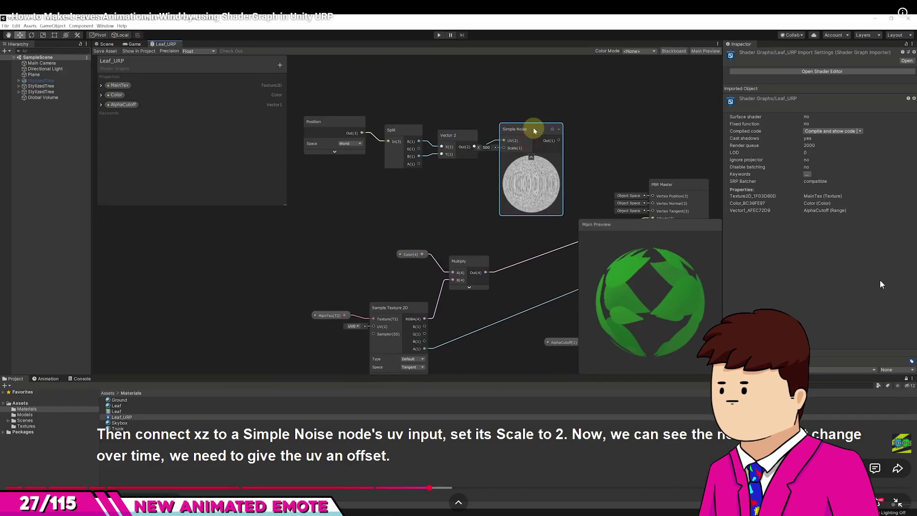
{"action": "key", "text": "Right"}
{"action": "key", "text": "Right"}
{"action": "key", "text": "Right"}
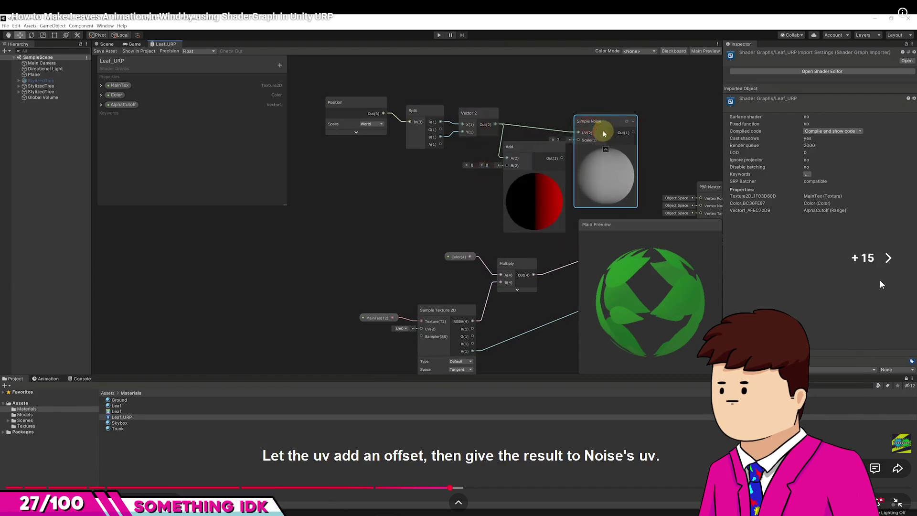
{"action": "key", "text": "Right"}
{"action": "key", "text": "Right"}
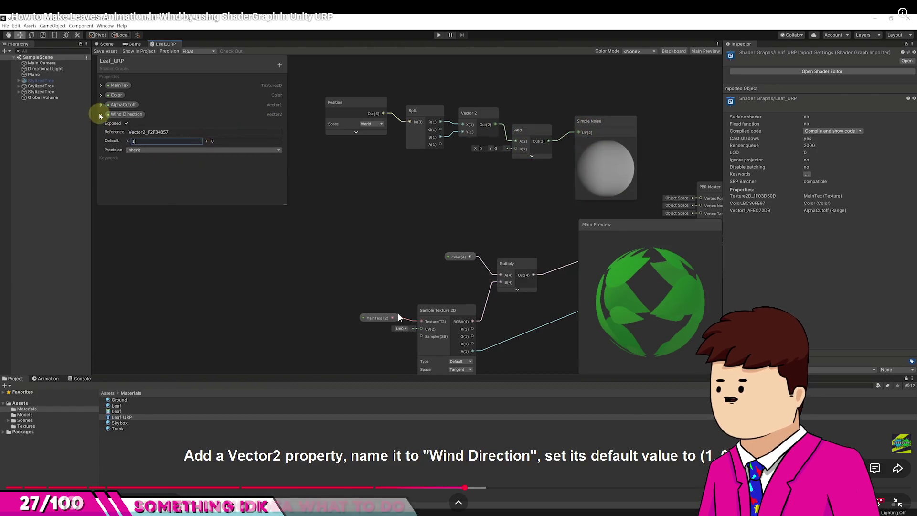
{"action": "key", "text": "Right"}
{"action": "key", "text": "Right"}
{"action": "key", "text": "Right"}
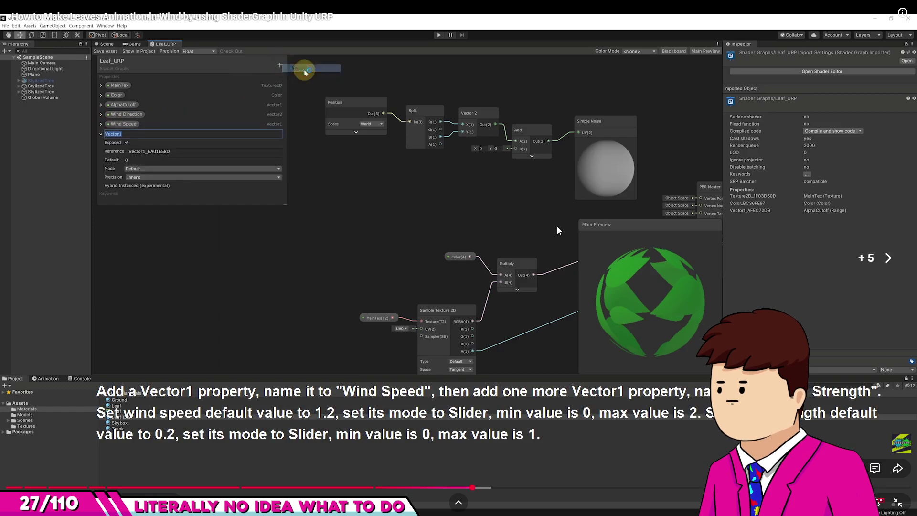
{"action": "key", "text": "Right"}
{"action": "key", "text": "Right"}
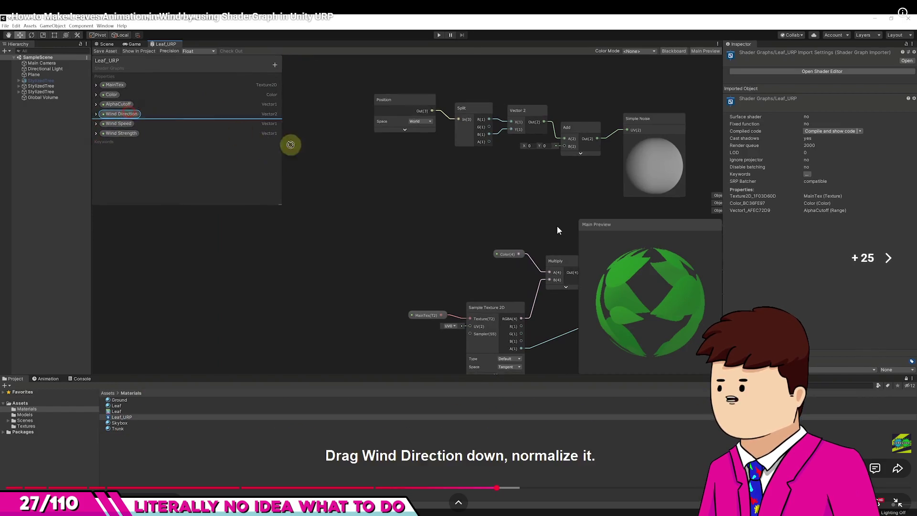
{"action": "key", "text": "Right"}
{"action": "key", "text": "Right"}
{"action": "key", "text": "Right"}
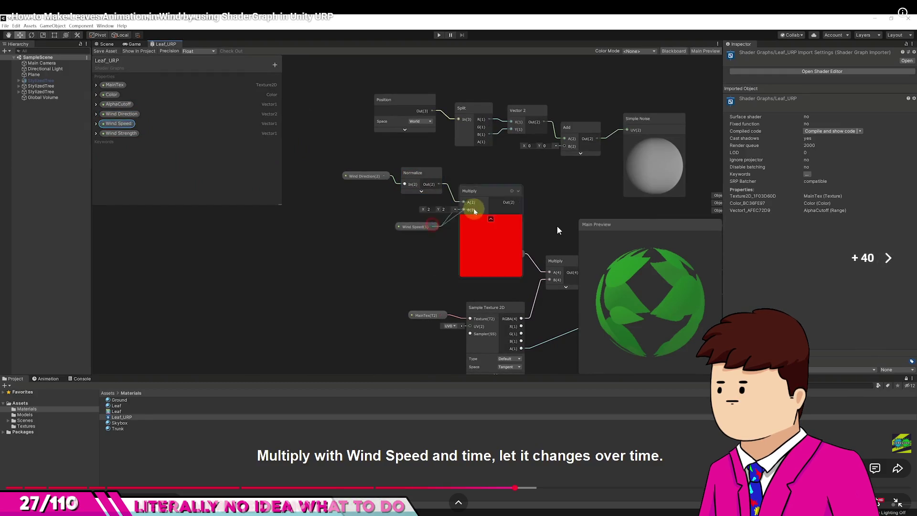
{"action": "key", "text": "Right"}
{"action": "key", "text": "Right"}
{"action": "key", "text": "Right"}
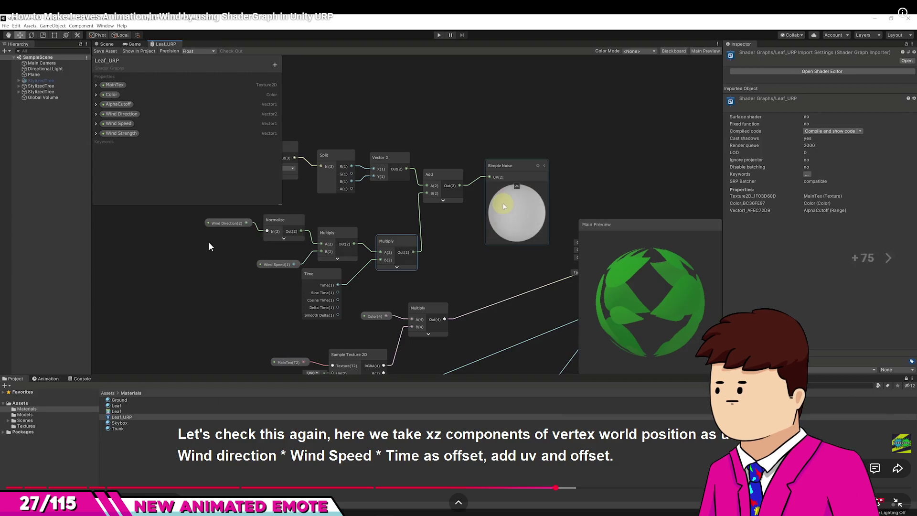
{"action": "key", "text": "space"}
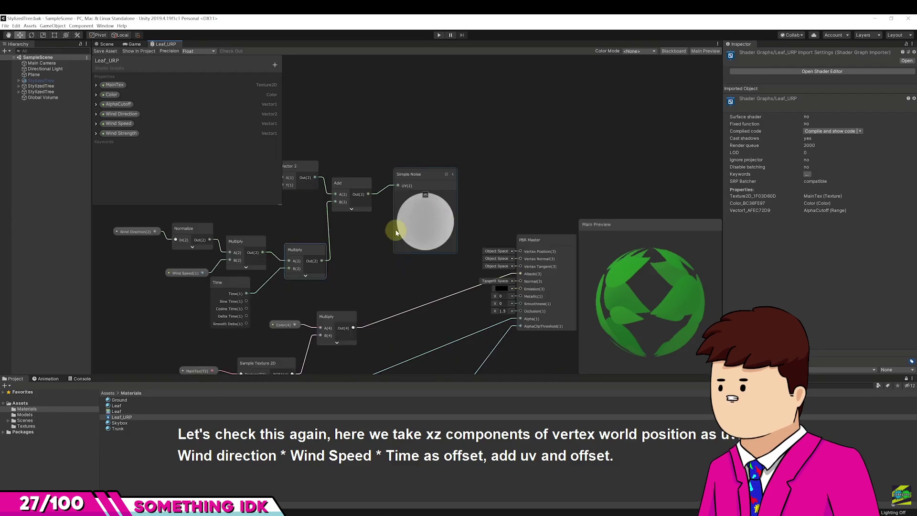
{"action": "key", "text": "Left"}
{"action": "key", "text": "Left"}
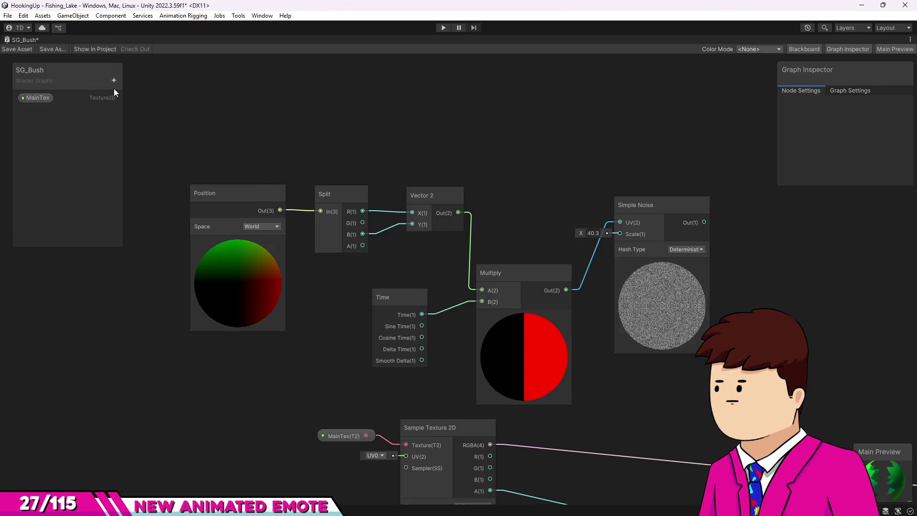
{"action": "left_click", "coordinate": [114, 81]}
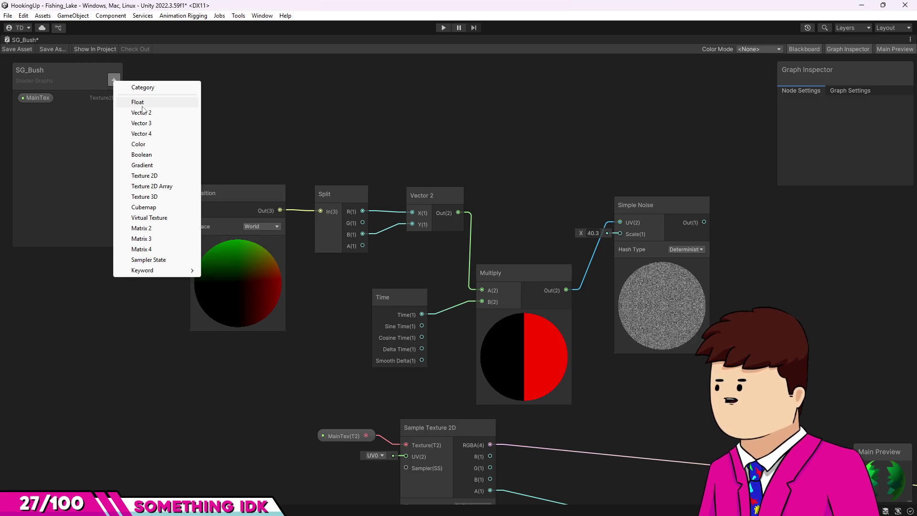
- Add a Vector 2 property named WindDirection and a Float property named WindSpeed
{"action": "left_click", "coordinate": [141, 112]}
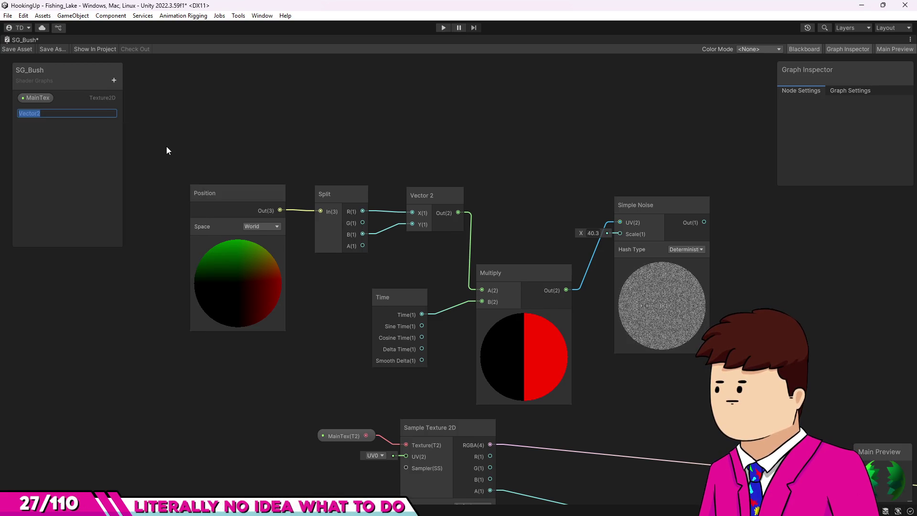
{"action": "type", "text": "WindDir"}
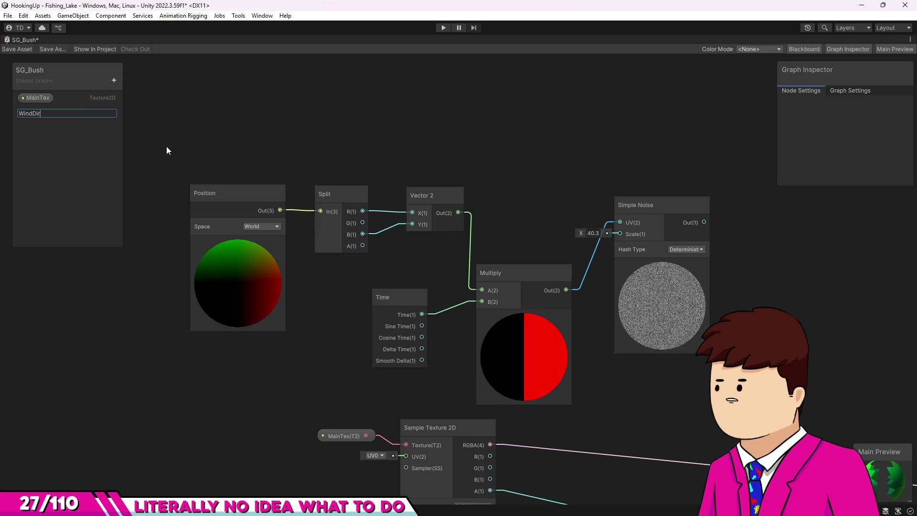
{"action": "type", "text": "ection"}
{"action": "key", "text": "Return"}
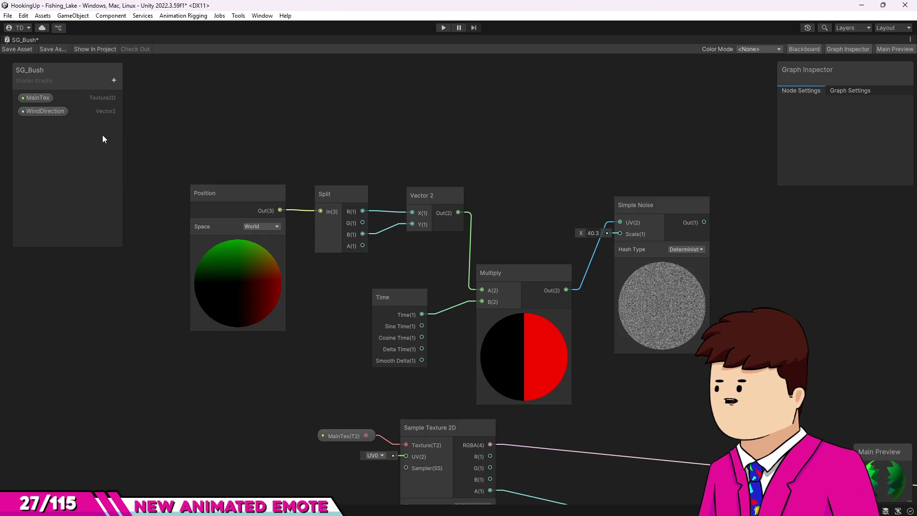
{"action": "left_click", "coordinate": [117, 79]}
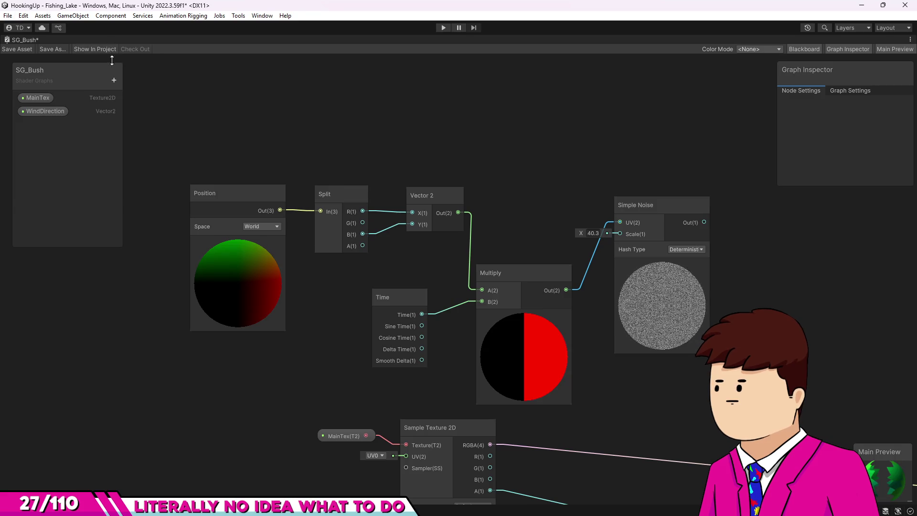
{"action": "left_click", "coordinate": [114, 80]}
{"action": "left_click", "coordinate": [143, 100]}
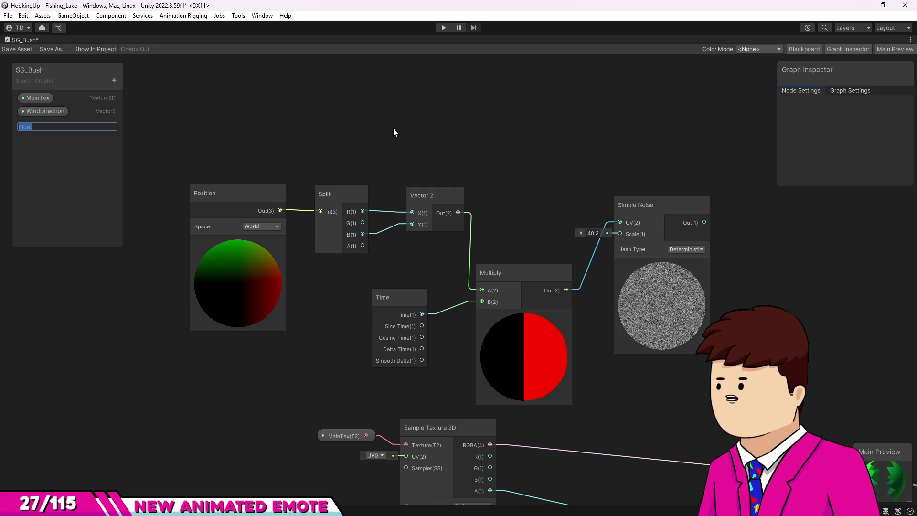
{"action": "type", "text": "WindSpeed"}
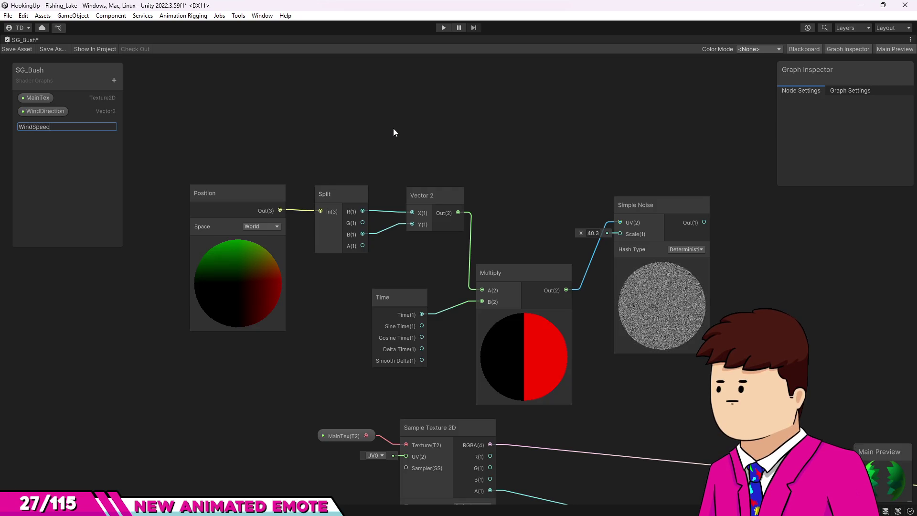
{"action": "key", "text": "Return"}
- Add a Float property for wind strength and rename its misspelling to WindStrength
{"action": "left_click", "coordinate": [114, 81]}
{"action": "left_click", "coordinate": [131, 103]}
{"action": "type", "text": "WindStr"}
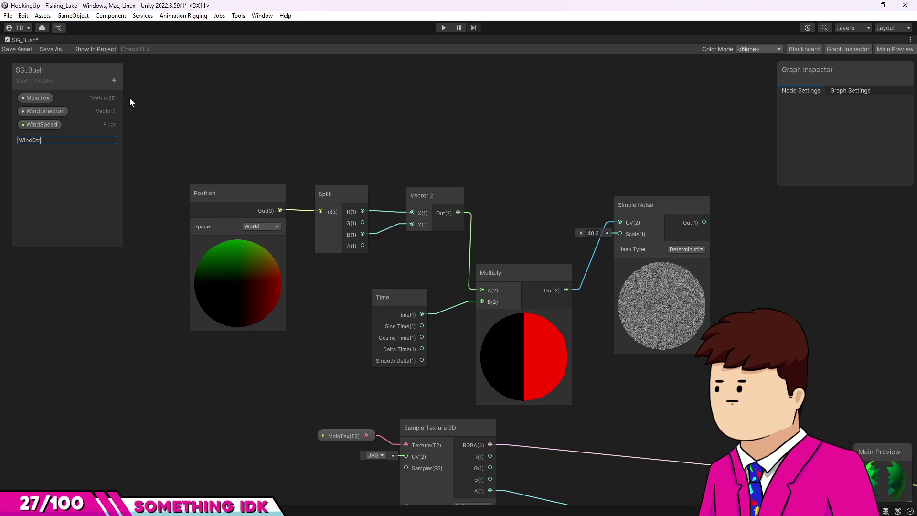
{"action": "type", "text": "enght"}
{"action": "key", "text": "Return"}
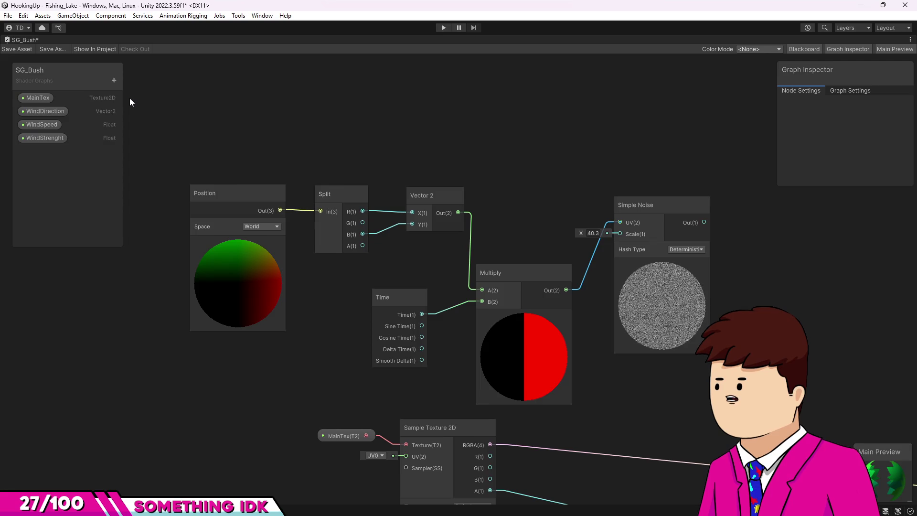
{"action": "right_click", "coordinate": [58, 138]}
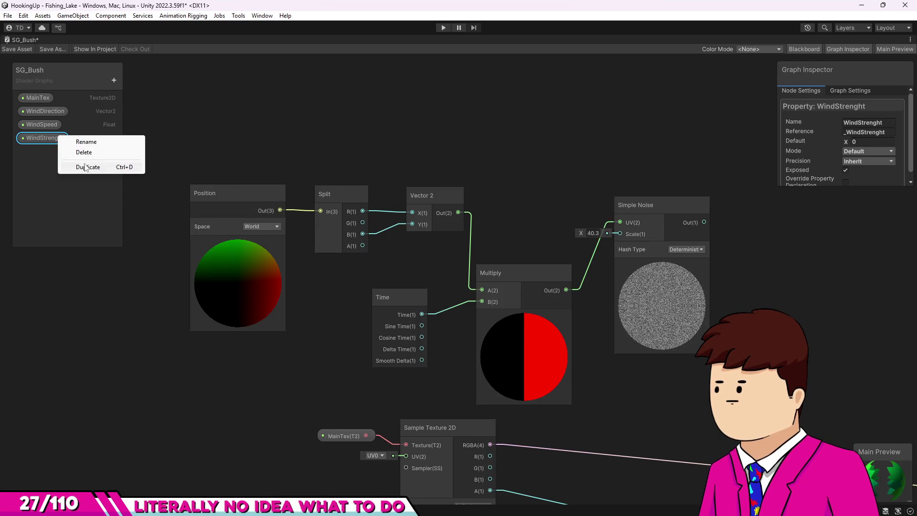
{"action": "left_click", "coordinate": [89, 144]}
{"action": "key", "text": "Right"}
{"action": "key", "text": "BackSpace"}
{"action": "key", "text": "BackSpace"}
{"action": "key", "text": "BackSpace"}
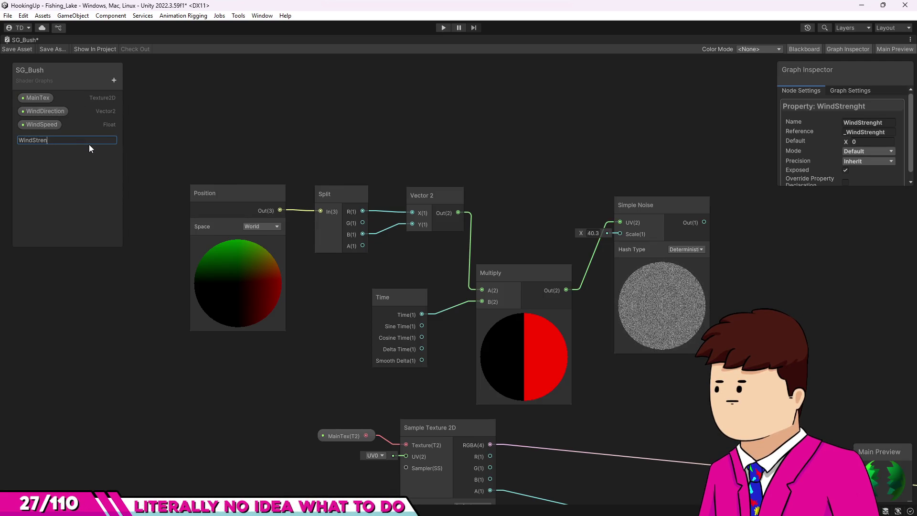
{"action": "type", "text": "gth"}
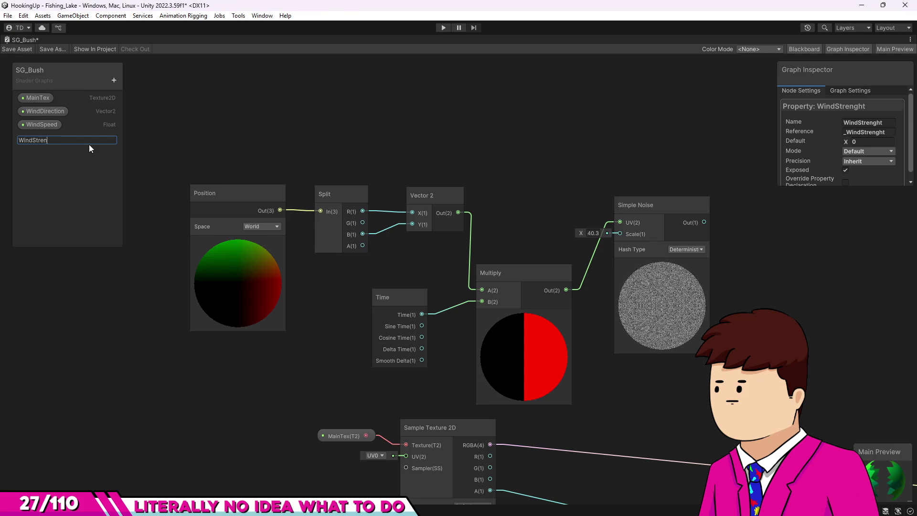
{"action": "key", "text": "Return"}
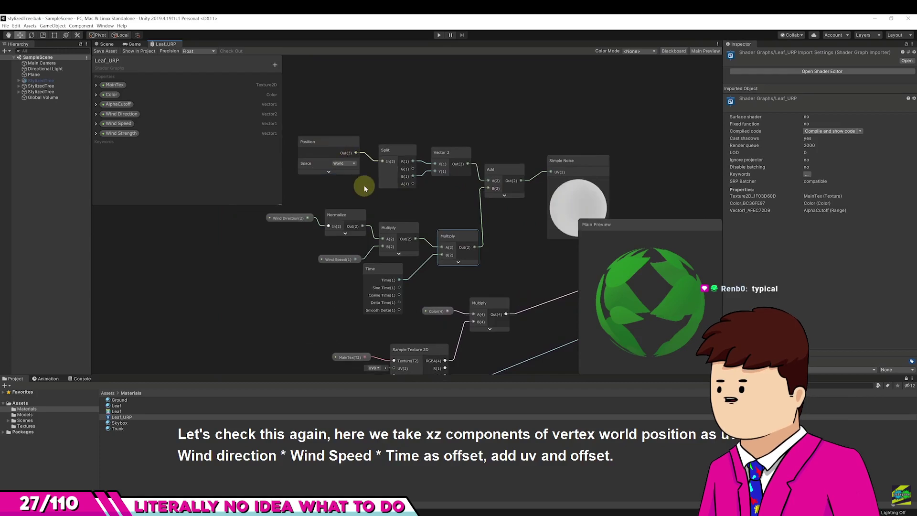
{"action": "mouse_move", "coordinate": [442, 285]}
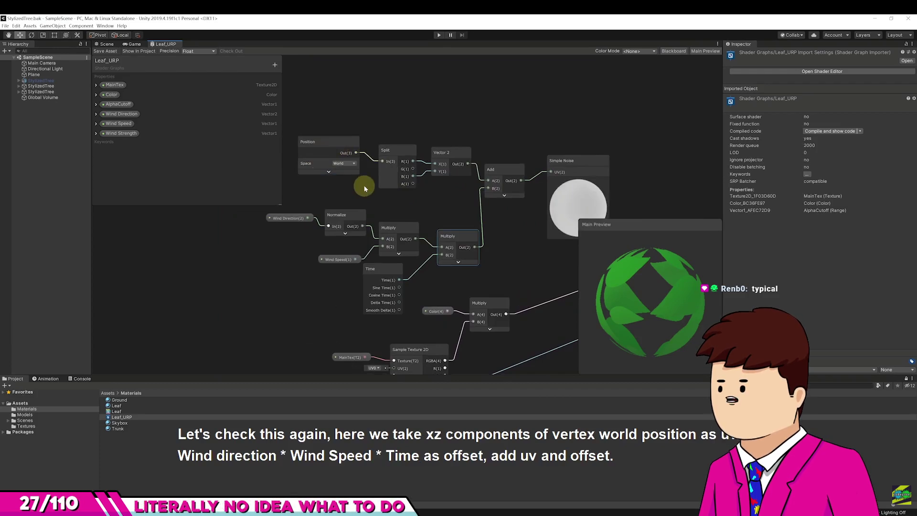
{"action": "mouse_move", "coordinate": [342, 236]}
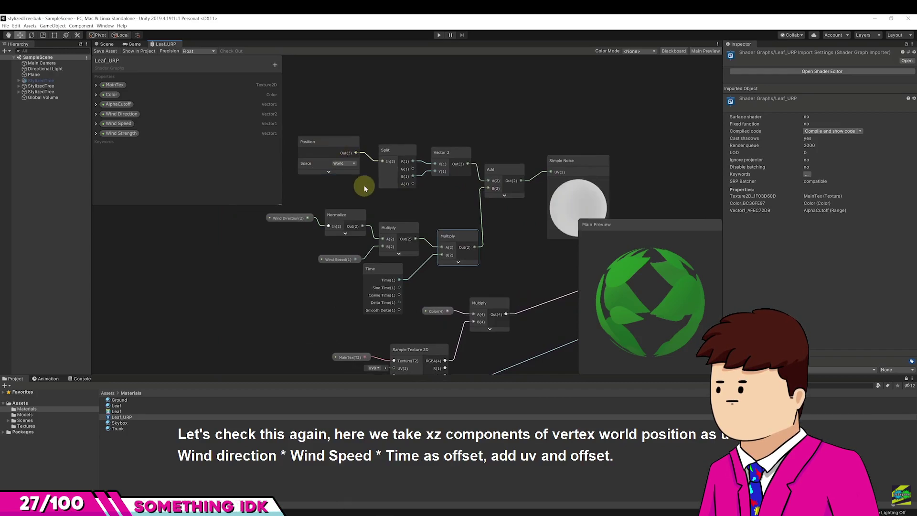
{"action": "mouse_move", "coordinate": [476, 196]}
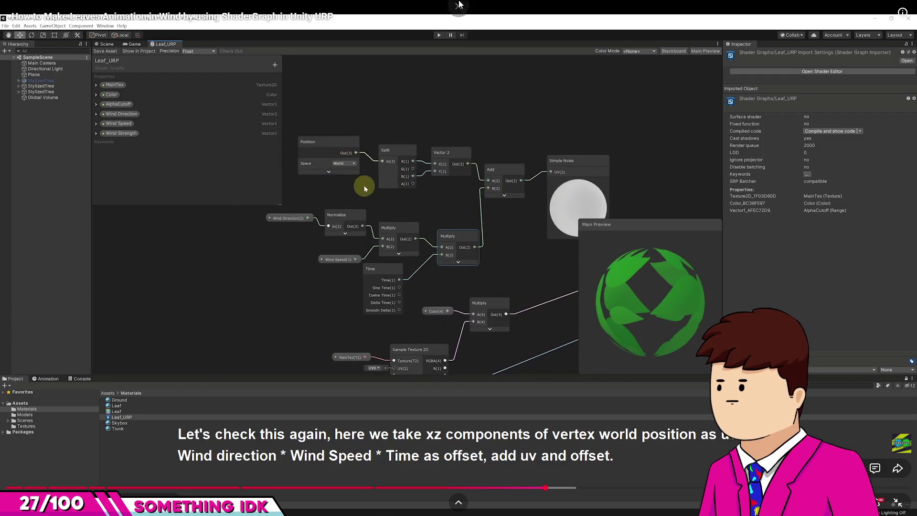
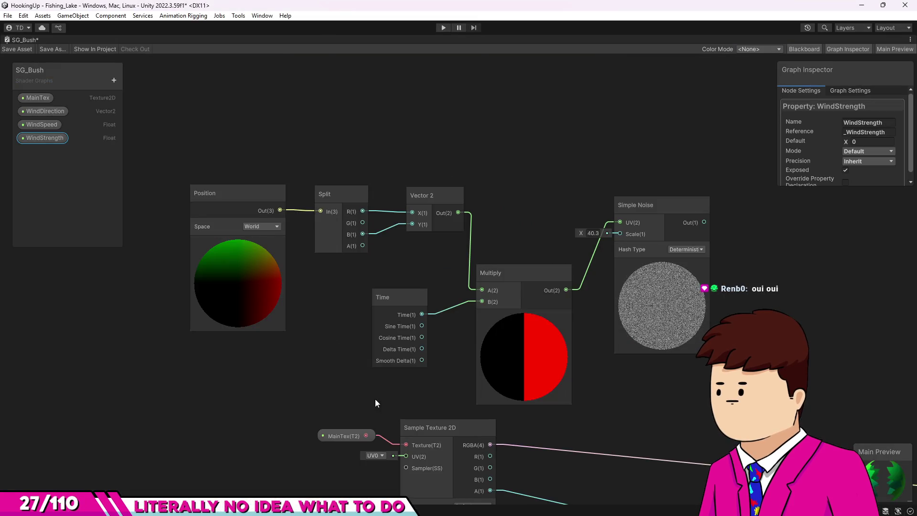
- Bring SG_Bush's Position, Time and Simple Noise nodes into view and clear the selection
{"action": "mouse_move", "coordinate": [374, 399]}
{"action": "left_mouse_down"}
{"action": "mouse_move", "coordinate": [502, 275]}
{"action": "mouse_move", "coordinate": [477, 299]}
{"action": "left_mouse_up"}
{"action": "scroll", "coordinate": [513, 317], "scroll_direction": "down", "scroll_amount": 3}
{"action": "mouse_move", "coordinate": [456, 254]}
{"action": "left_mouse_down"}
{"action": "mouse_move", "coordinate": [579, 334]}
{"action": "mouse_move", "coordinate": [536, 285]}
{"action": "mouse_move", "coordinate": [539, 256]}
{"action": "left_mouse_up"}
{"action": "left_click", "coordinate": [520, 233]}
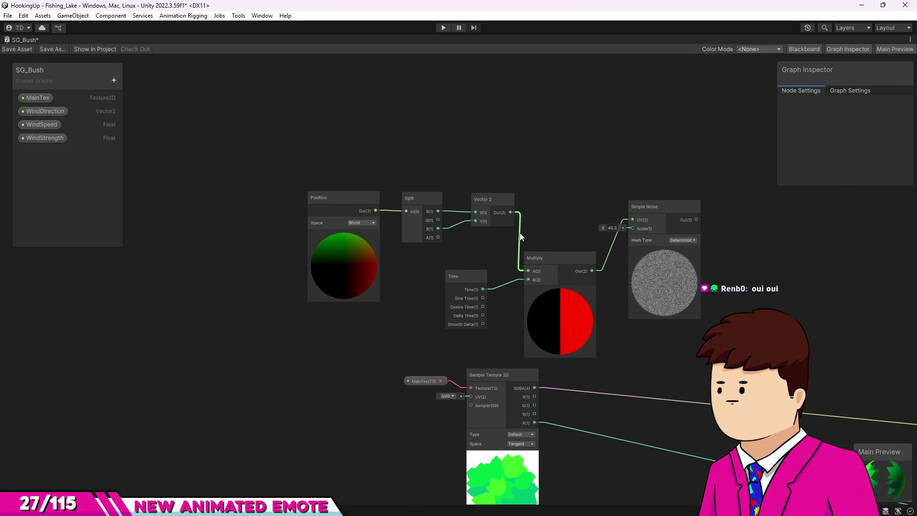
- Collapse the node previews, delete the old Multiply node and move Time lower
{"action": "left_click", "coordinate": [560, 290]}
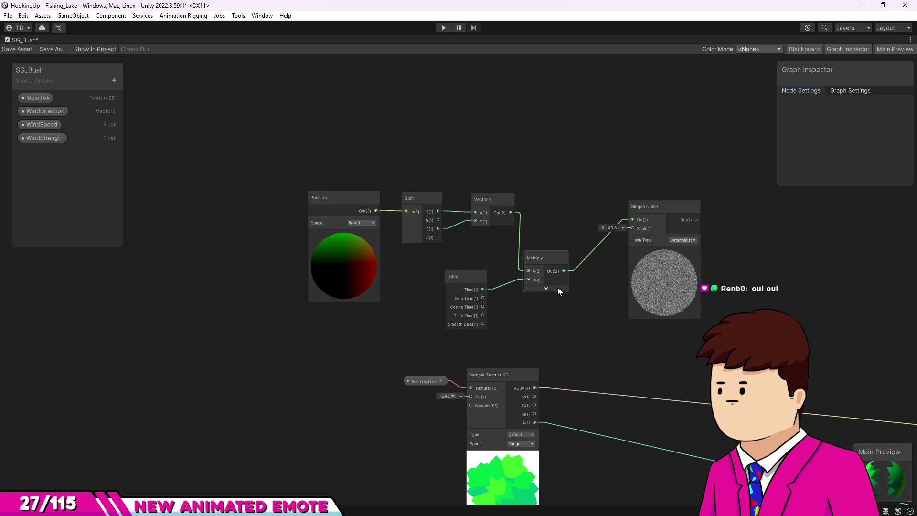
{"action": "left_click", "coordinate": [343, 233]}
{"action": "left_click_drag", "start_coordinate": [530, 186], "coordinate": [505, 293]}
{"action": "left_click_drag", "start_coordinate": [499, 247], "coordinate": [516, 280]}
{"action": "key", "text": "Delete"}
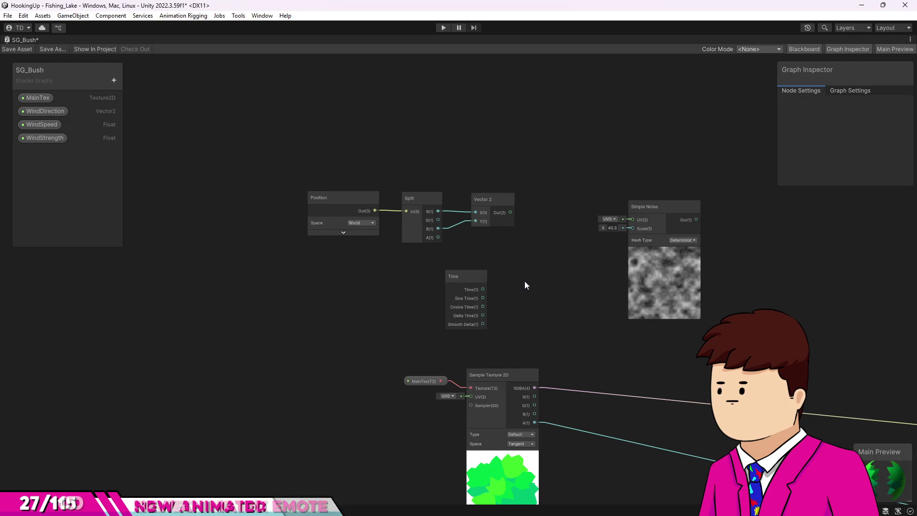
{"action": "key", "text": "a"}
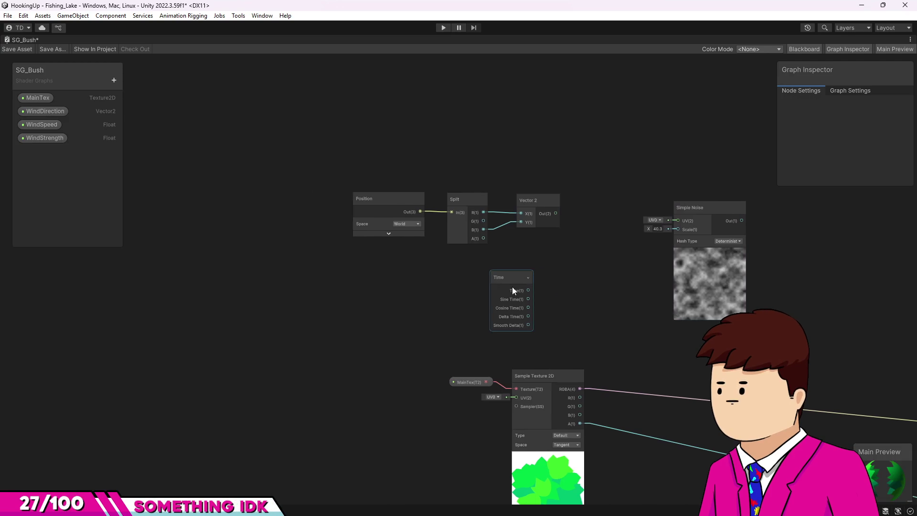
{"action": "left_click_drag", "start_coordinate": [513, 288], "coordinate": [515, 299]}
- Shift Position, Split and Vector 2 up-left, raise Simple Noise, and drop a WindSpeed node
{"action": "left_click_drag", "start_coordinate": [293, 149], "coordinate": [549, 259]}
{"action": "left_click_drag", "start_coordinate": [534, 207], "coordinate": [465, 144]}
{"action": "left_click_drag", "start_coordinate": [678, 208], "coordinate": [650, 143]}
{"action": "key", "text": "a"}
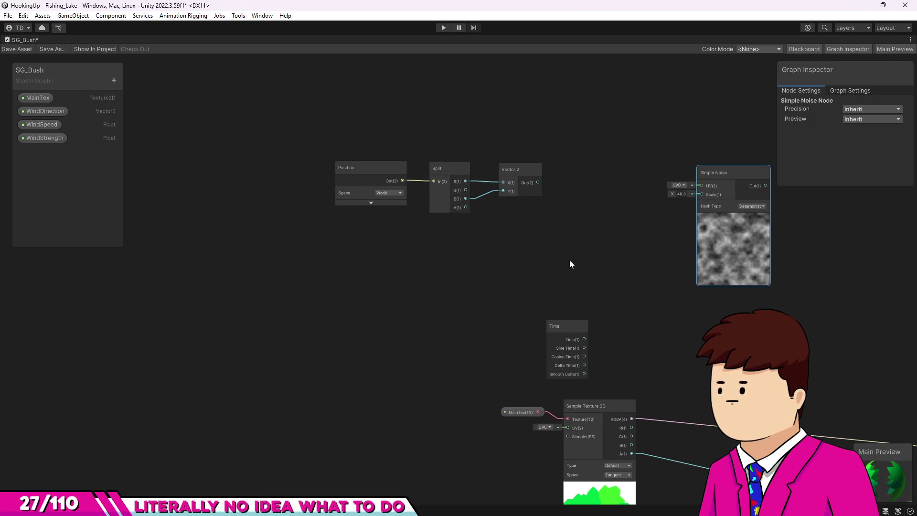
{"action": "key", "text": "space"}
{"action": "left_click", "coordinate": [130, 180]}
{"action": "mouse_move", "coordinate": [47, 125]}
{"action": "left_mouse_down"}
{"action": "mouse_move", "coordinate": [395, 314]}
{"action": "mouse_move", "coordinate": [59, 127]}
{"action": "mouse_move", "coordinate": [317, 243]}
{"action": "left_mouse_up"}
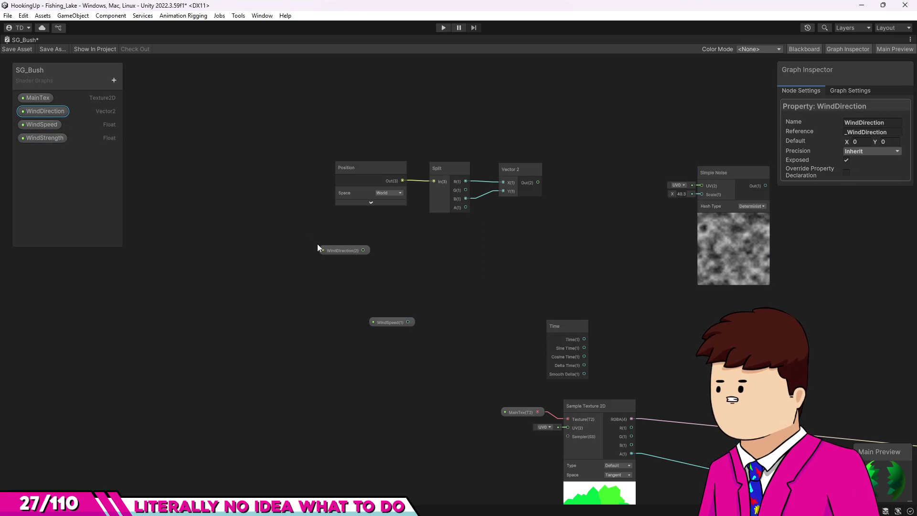
- Add a Normalize node and wire WindDirection into it
{"action": "key", "text": "space"}
{"action": "type", "text": "no"}
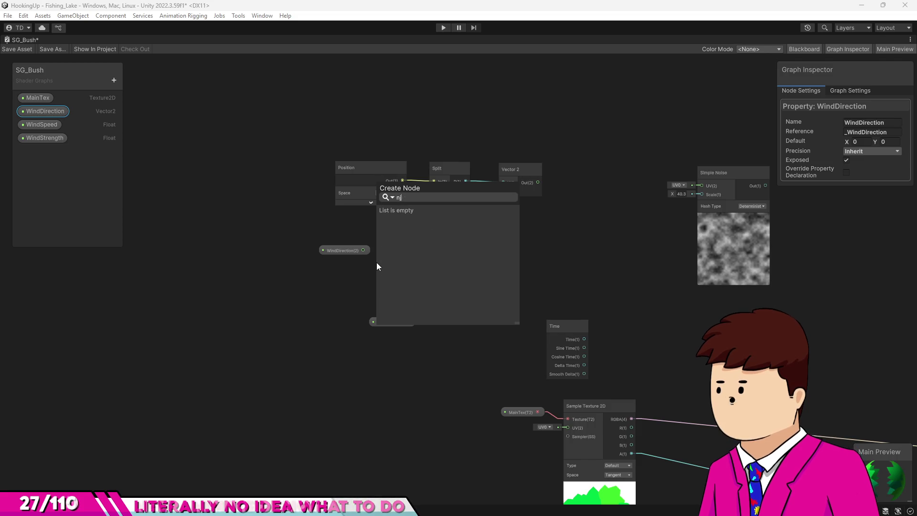
{"action": "type", "text": "rmali"}
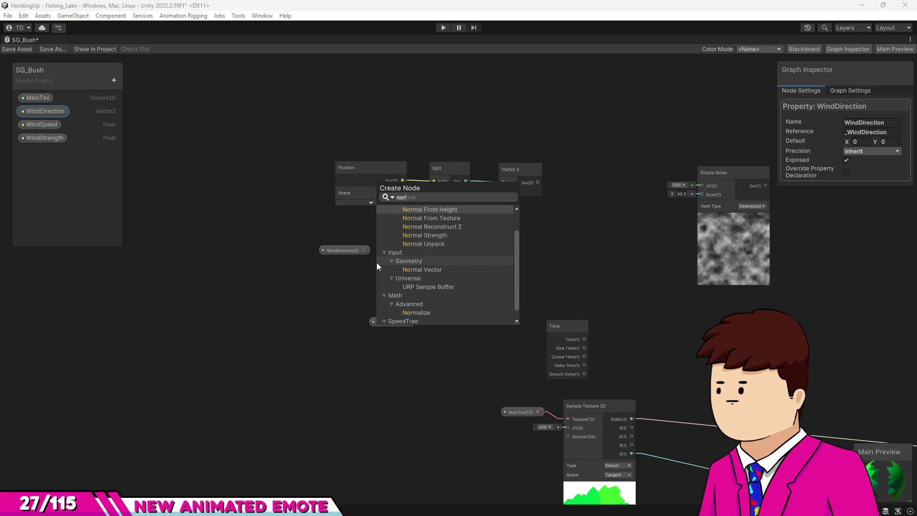
{"action": "key", "text": "Return"}
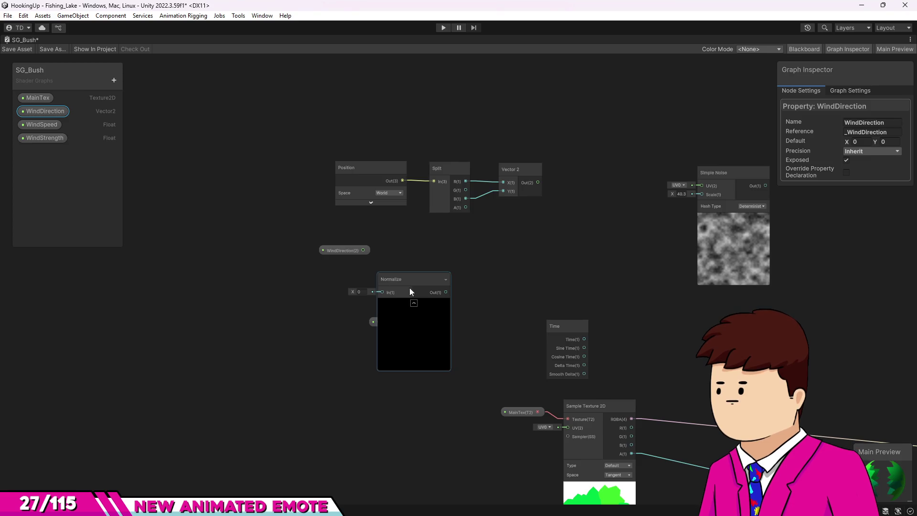
{"action": "left_click", "coordinate": [413, 304]}
{"action": "mouse_move", "coordinate": [378, 277]}
{"action": "left_mouse_down"}
{"action": "mouse_move", "coordinate": [385, 245]}
{"action": "mouse_move", "coordinate": [371, 252]}
{"action": "mouse_move", "coordinate": [381, 260]}
{"action": "mouse_move", "coordinate": [323, 252]}
{"action": "left_mouse_up"}
{"action": "left_click_drag", "start_coordinate": [417, 253], "coordinate": [395, 262]}
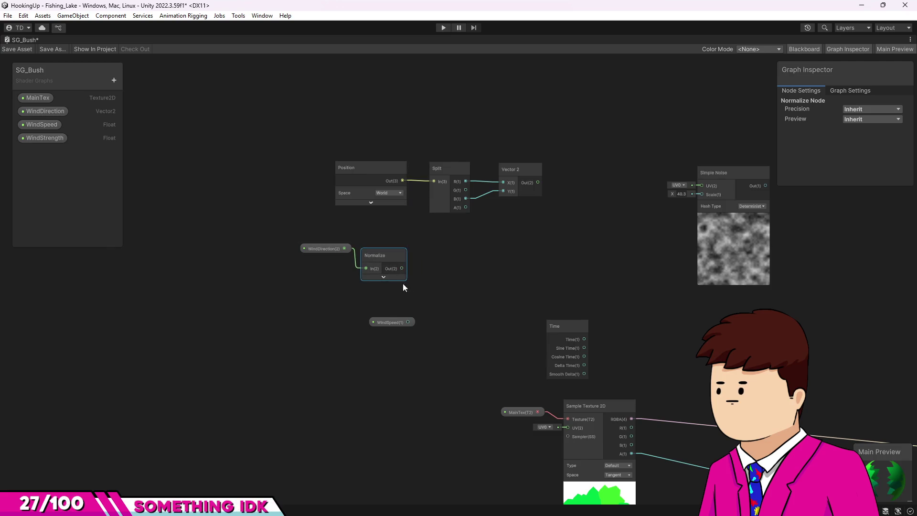
{"action": "left_click_drag", "start_coordinate": [343, 249], "coordinate": [286, 257]}
{"action": "key", "text": "Escape"}
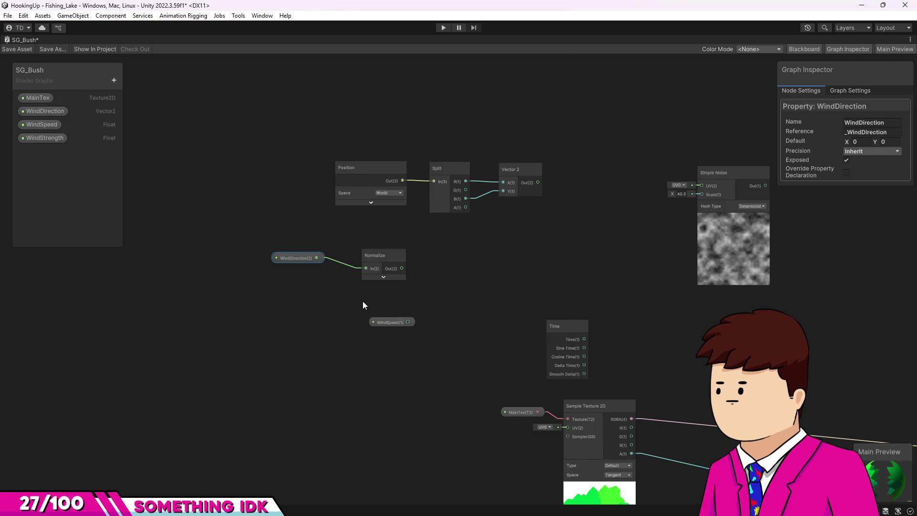
- Add a Multiply node taking Normalize Out in A and WindSpeed in B
{"action": "left_click_drag", "start_coordinate": [375, 320], "coordinate": [366, 305]}
{"action": "key", "text": "space"}
{"action": "type", "text": "multiply"}
{"action": "key", "text": "Return"}
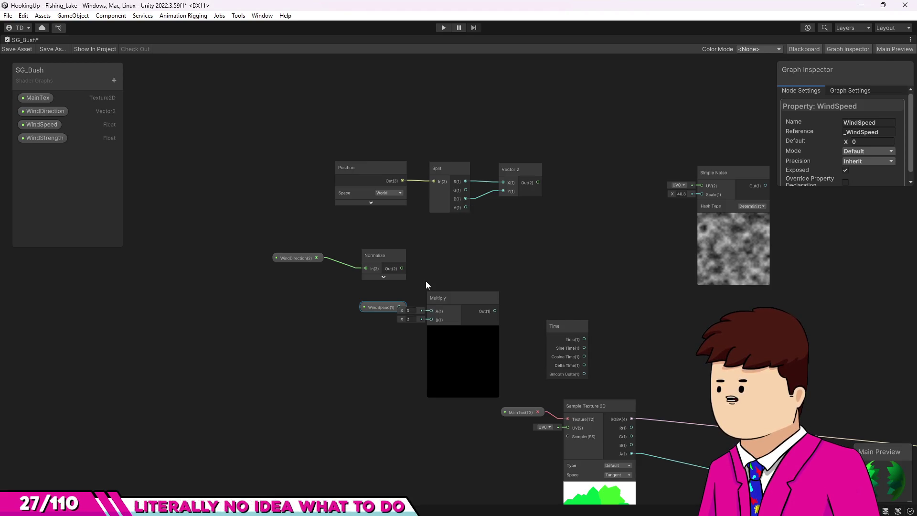
{"action": "left_click", "coordinate": [462, 329]}
{"action": "left_click_drag", "start_coordinate": [454, 298], "coordinate": [471, 251]}
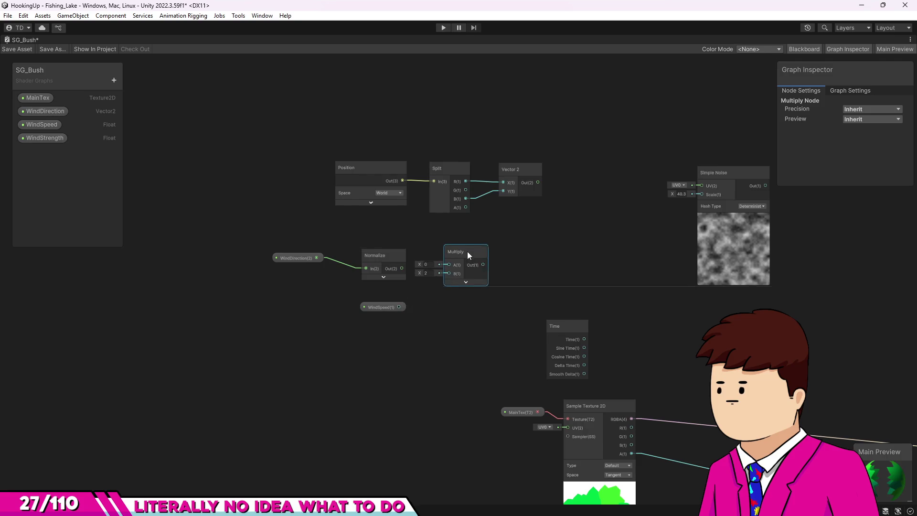
{"action": "left_click_drag", "start_coordinate": [401, 268], "coordinate": [447, 266]}
{"action": "mouse_move", "coordinate": [398, 307]}
{"action": "left_mouse_down"}
{"action": "mouse_move", "coordinate": [454, 278]}
{"action": "mouse_move", "coordinate": [445, 277]}
{"action": "left_mouse_up"}
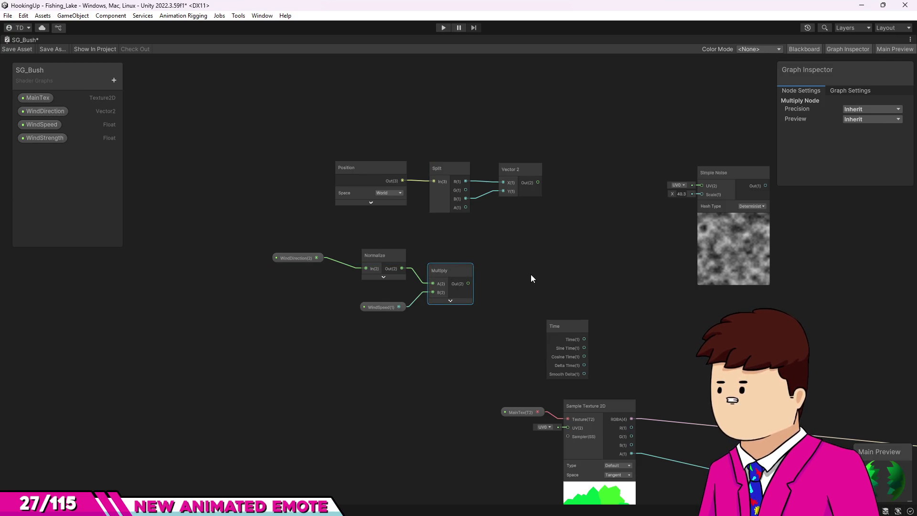
{"action": "left_click_drag", "start_coordinate": [553, 333], "coordinate": [483, 330]}
{"action": "key", "text": "space"}
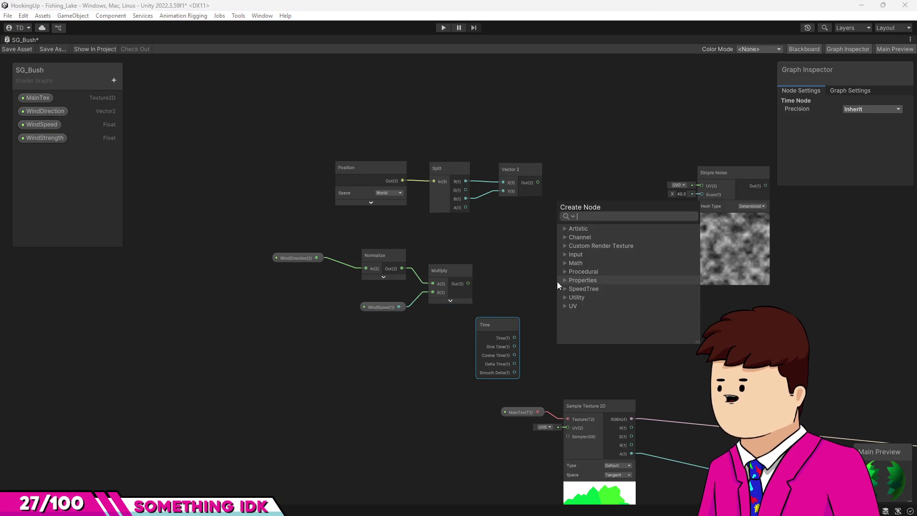
- Add a second Multiply node fed by the first Multiply and Time
{"action": "type", "text": "multiply"}
{"action": "key", "text": "Return"}
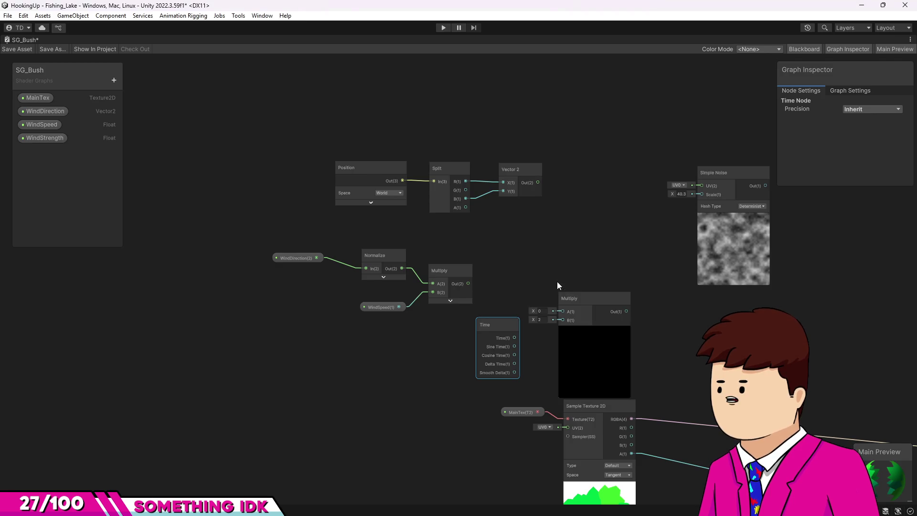
{"action": "left_click", "coordinate": [596, 328]}
{"action": "left_click_drag", "start_coordinate": [589, 299], "coordinate": [560, 273]}
{"action": "mouse_move", "coordinate": [468, 283]}
{"action": "left_mouse_down"}
{"action": "mouse_move", "coordinate": [529, 291]}
{"action": "mouse_move", "coordinate": [536, 282]}
{"action": "left_mouse_up"}
{"action": "left_click", "coordinate": [518, 333]}
{"action": "left_click_drag", "start_coordinate": [518, 335], "coordinate": [535, 291]}
- Add an Add node combining Vector 2 and the Multiply, feeding Simple Noise's UV
{"action": "type", "text": "add"}
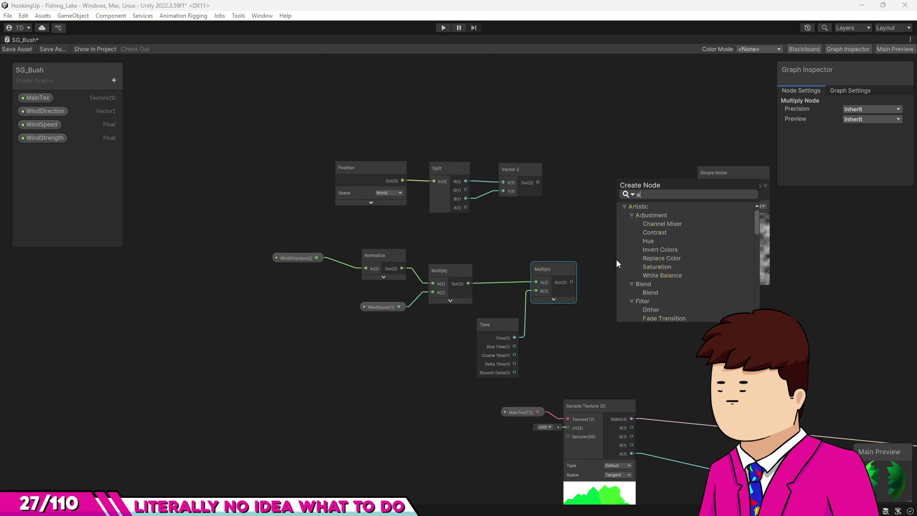
{"action": "key", "text": "Return"}
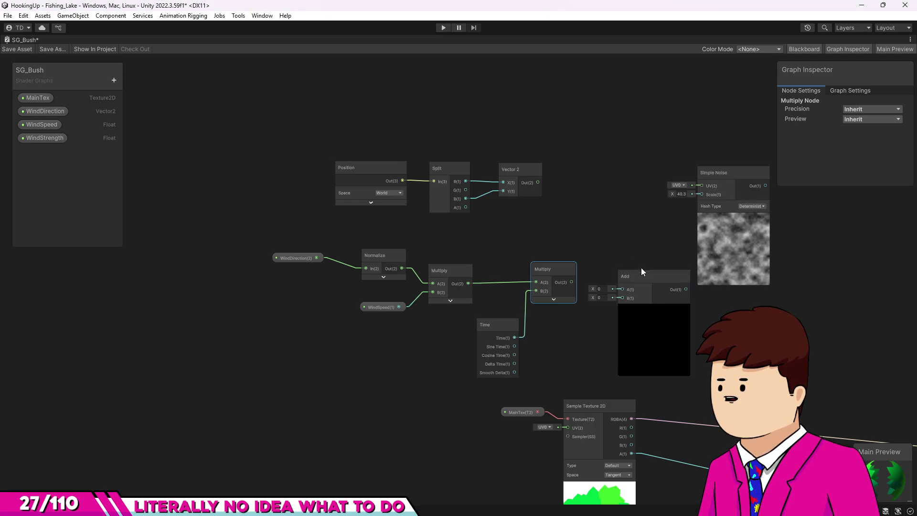
{"action": "mouse_move", "coordinate": [650, 299]}
{"action": "left_mouse_down"}
{"action": "mouse_move", "coordinate": [616, 248]}
{"action": "mouse_move", "coordinate": [626, 223]}
{"action": "mouse_move", "coordinate": [598, 243]}
{"action": "left_mouse_up"}
{"action": "left_click_drag", "start_coordinate": [538, 183], "coordinate": [594, 234]}
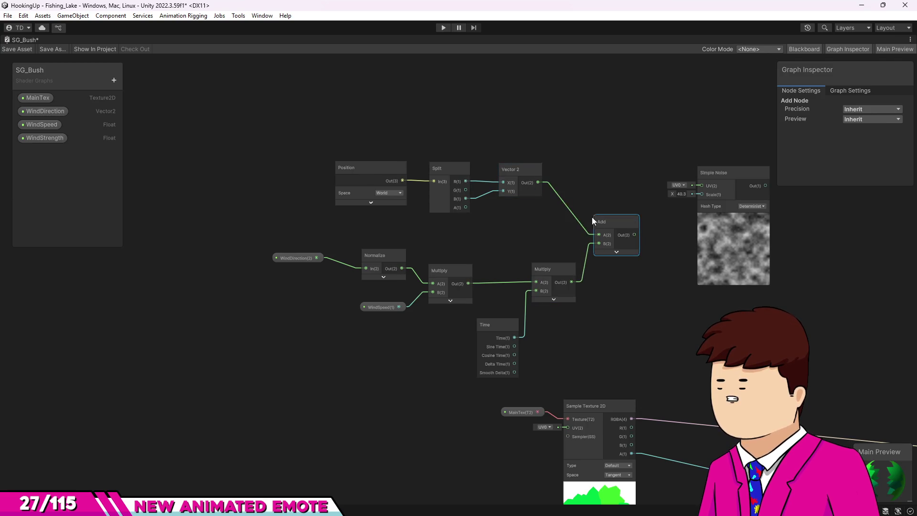
{"action": "left_click_drag", "start_coordinate": [286, 123], "coordinate": [526, 214]}
{"action": "left_click_drag", "start_coordinate": [506, 171], "coordinate": [546, 177]}
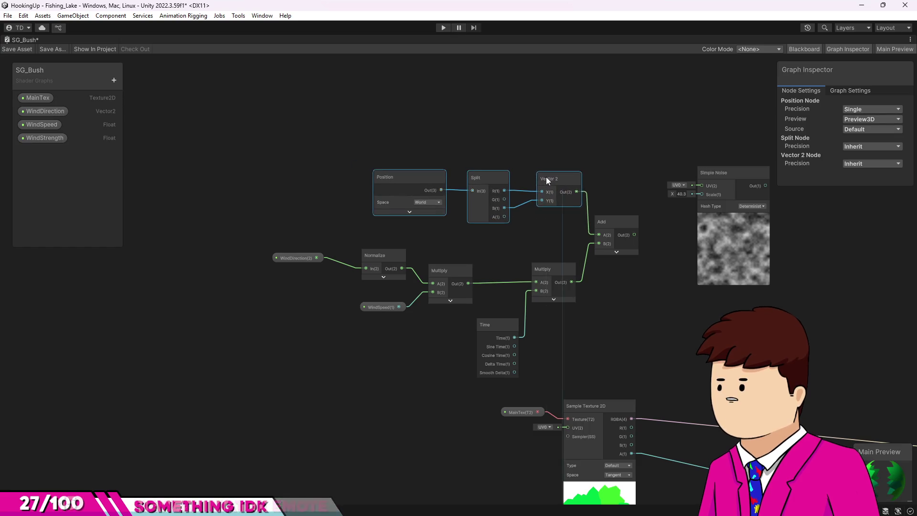
{"action": "left_click", "coordinate": [650, 230]}
{"action": "left_click_drag", "start_coordinate": [634, 235], "coordinate": [701, 186]}
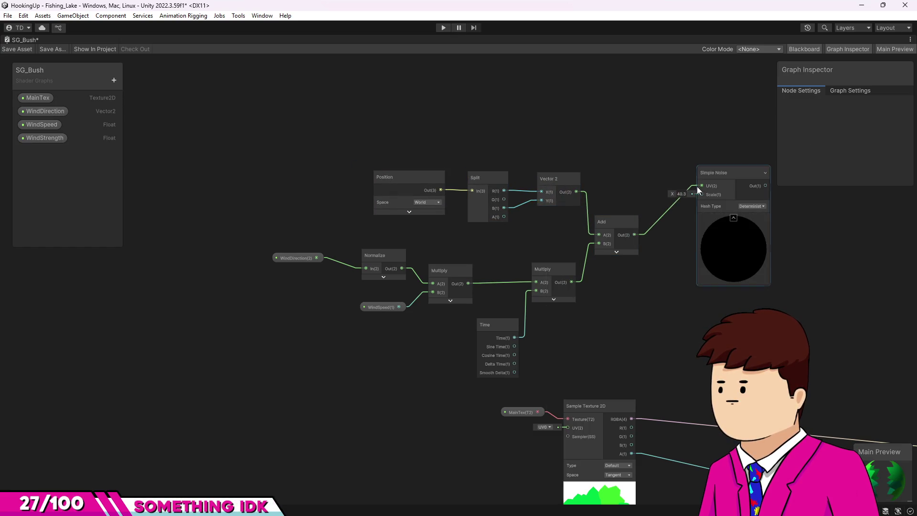
{"action": "left_click_drag", "start_coordinate": [641, 232], "coordinate": [562, 234]}
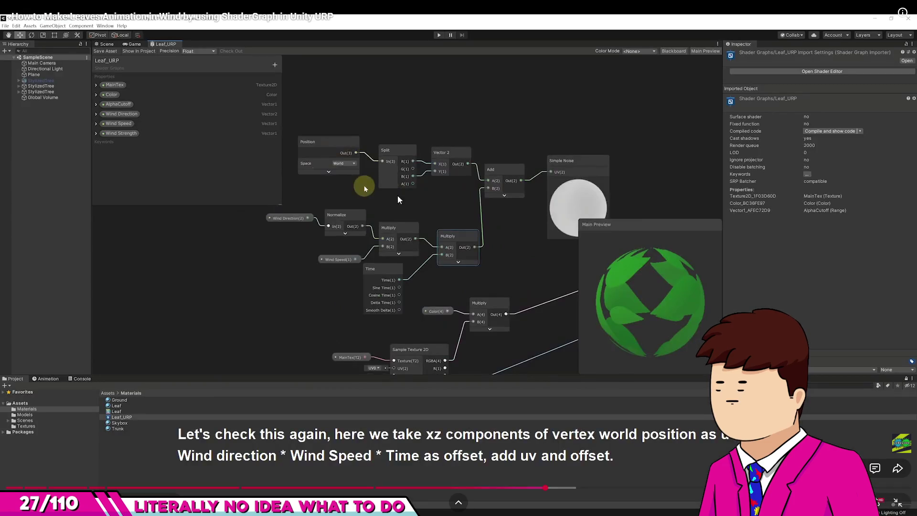
- Play the tutorial through the Wind Speed and Wind Strength property settings, then pause
{"action": "left_click", "coordinate": [433, 221]}
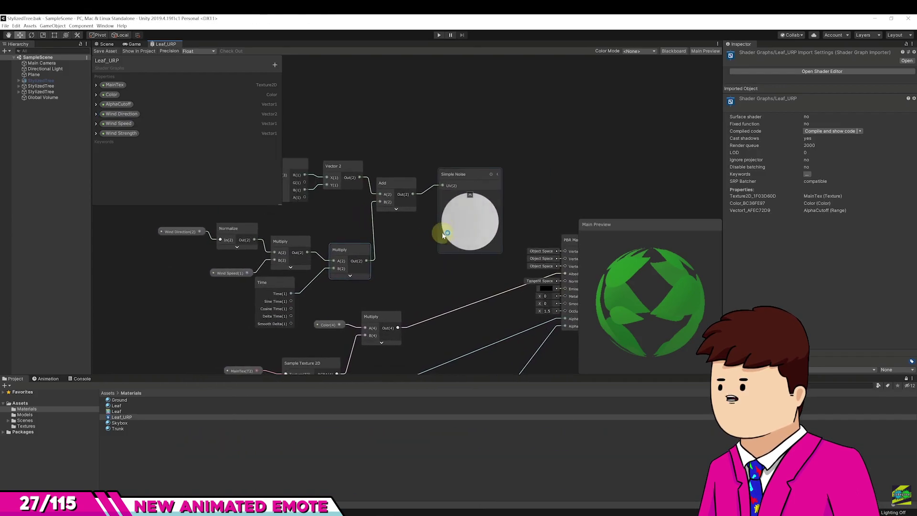
{"action": "mouse_move", "coordinate": [582, 235]}
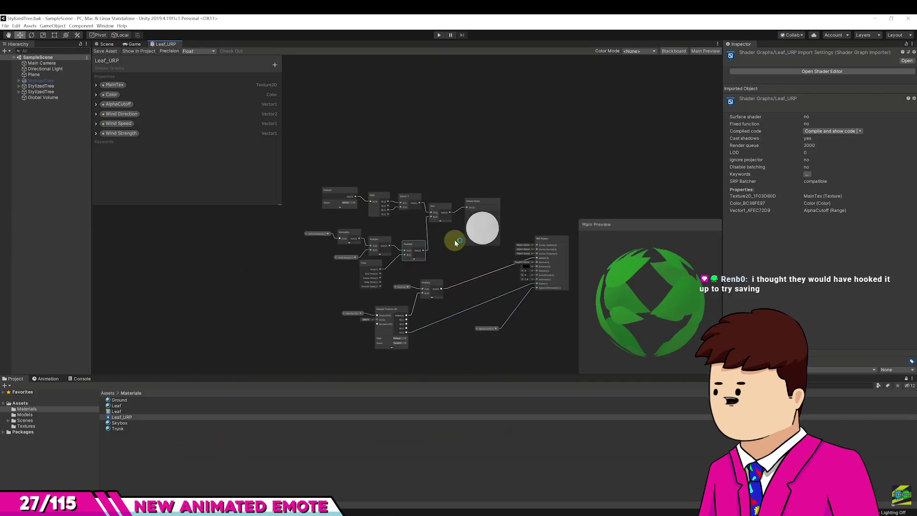
{"action": "mouse_move", "coordinate": [142, 401]}
{"action": "left_click", "coordinate": [589, 465]}
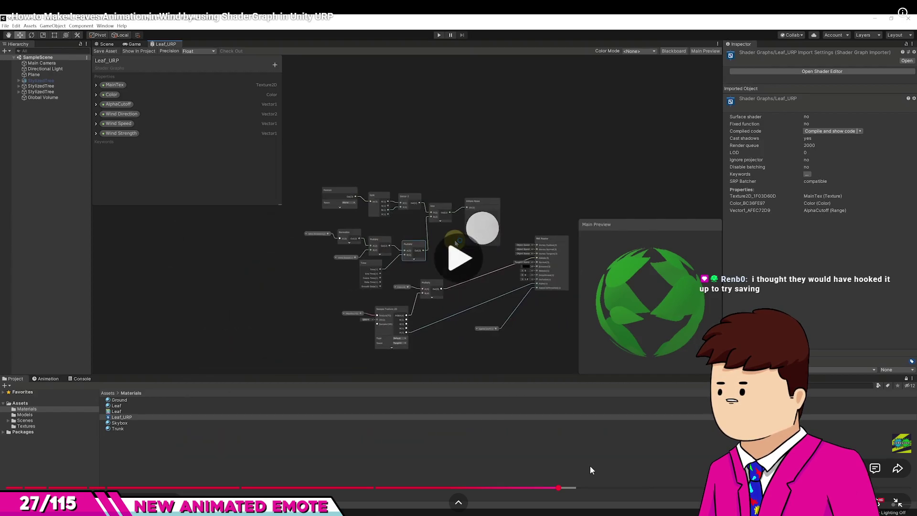
- Seek the tutorial back to the Wind Direction Vector2 property step and pause there
{"action": "key", "text": "Left"}
{"action": "key", "text": "Left"}
{"action": "key", "text": "Left"}
{"action": "key", "text": "Left"}
{"action": "key", "text": "Left"}
{"action": "key", "text": "Left"}
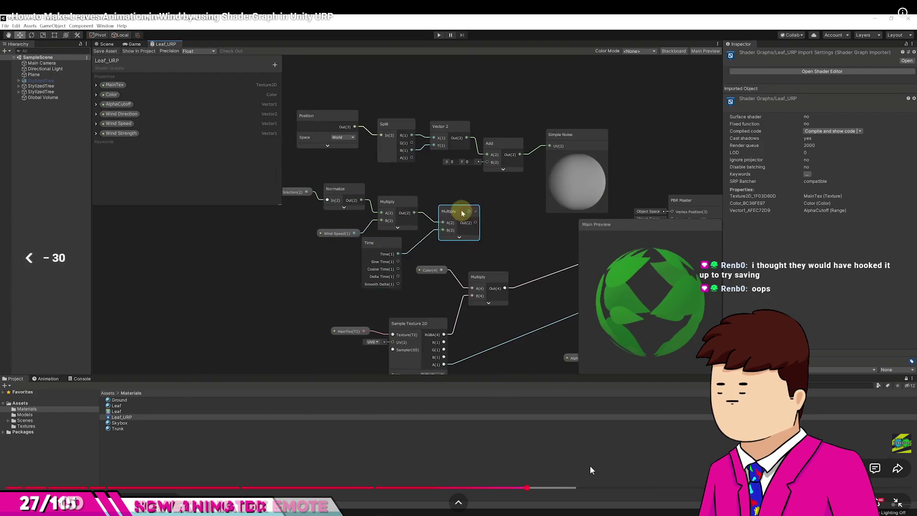
{"action": "key", "text": "Left"}
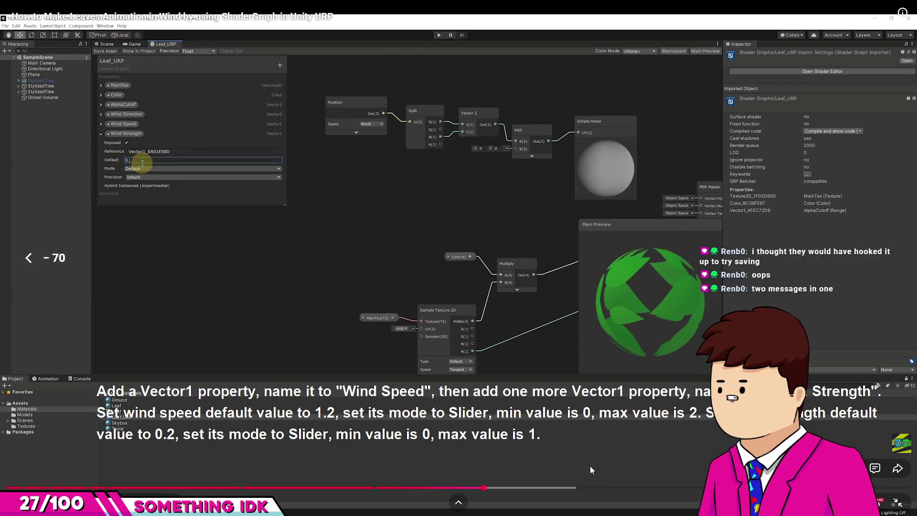
{"action": "key", "text": "Left"}
{"action": "key", "text": "Left"}
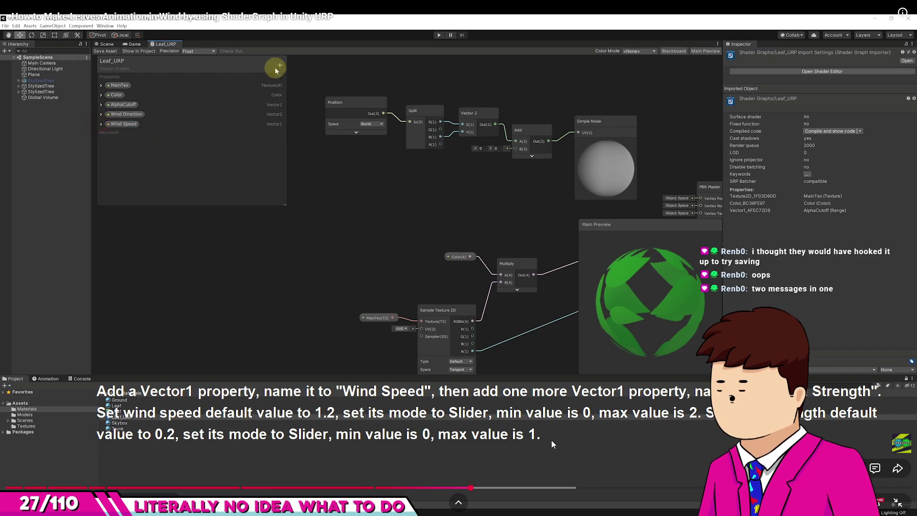
{"action": "key", "text": "Left"}
{"action": "key", "text": "Left"}
{"action": "key", "text": "Right"}
{"action": "key", "text": "Left"}
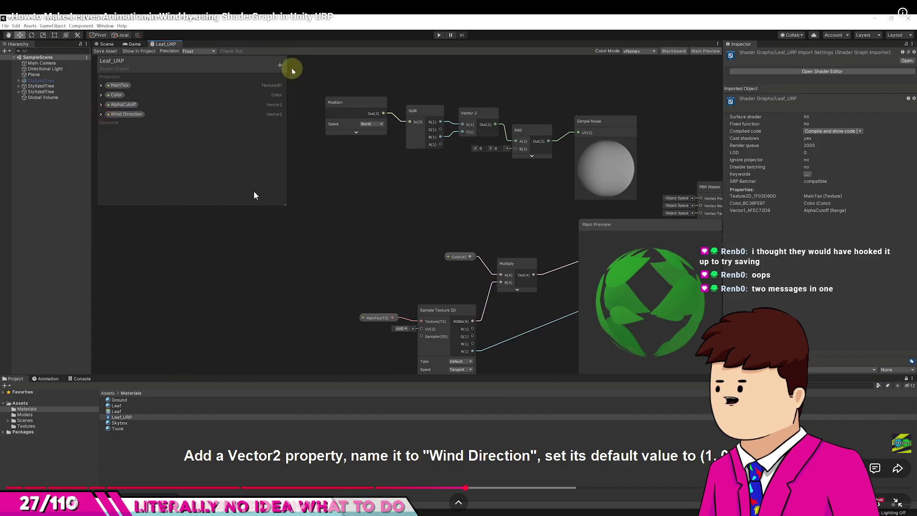
{"action": "key", "text": "space"}
{"action": "key", "text": "alt+Tab"}
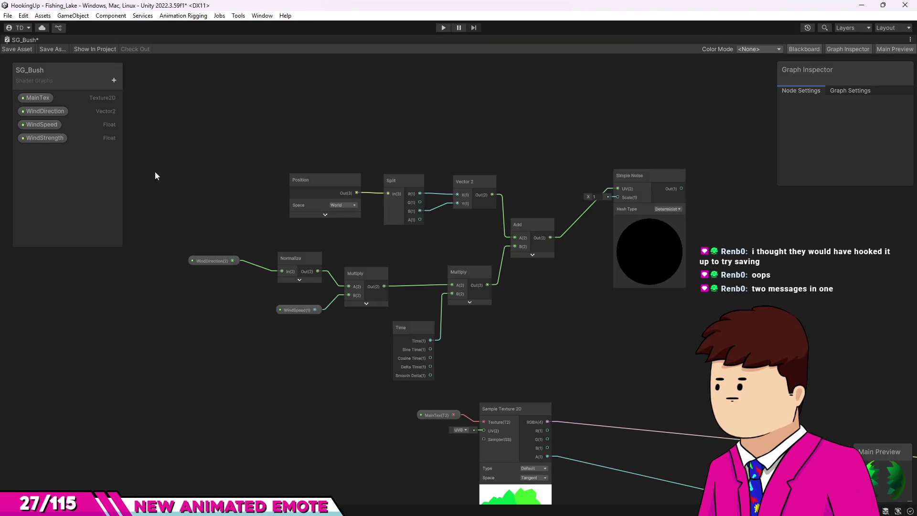
- Set the WindDirection property's default X value to 1
{"action": "left_click", "coordinate": [47, 111]}
{"action": "double_click", "coordinate": [42, 112]}
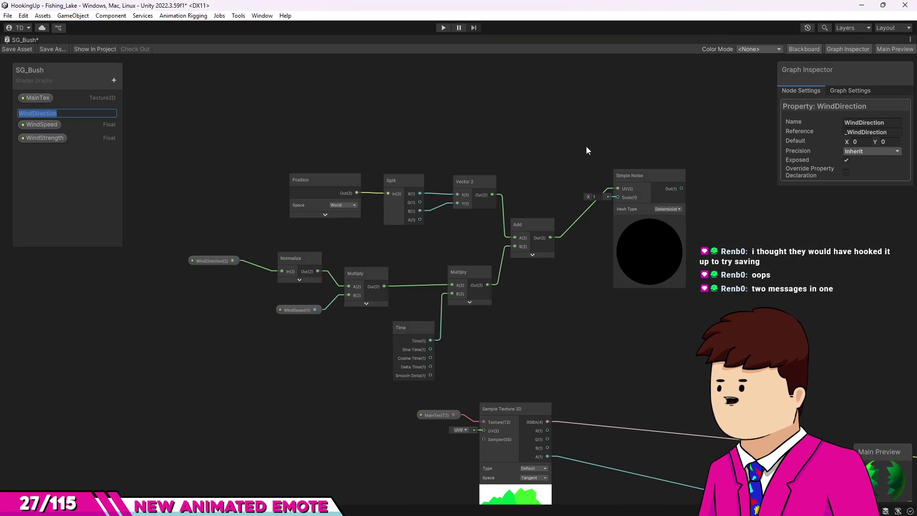
{"action": "type", "text": "1"}
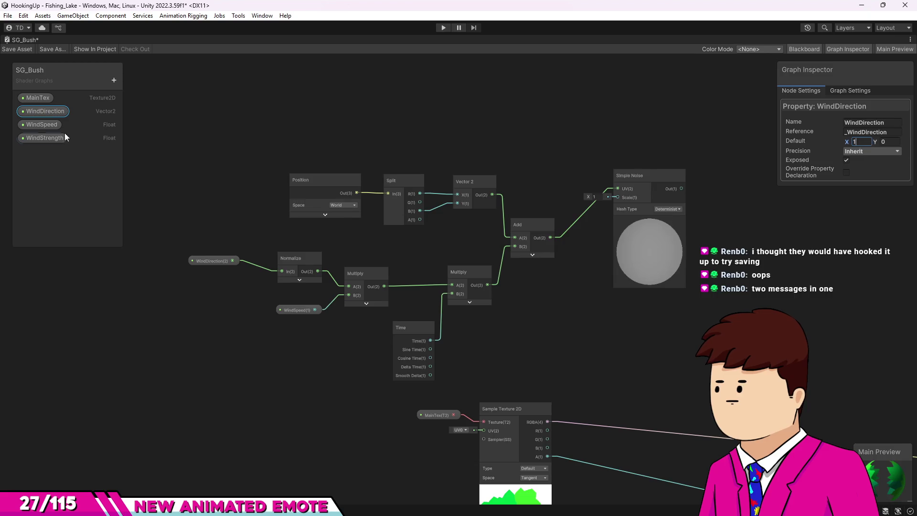
{"action": "key", "text": "alt+Tab"}
{"action": "left_click", "coordinate": [261, 261]}
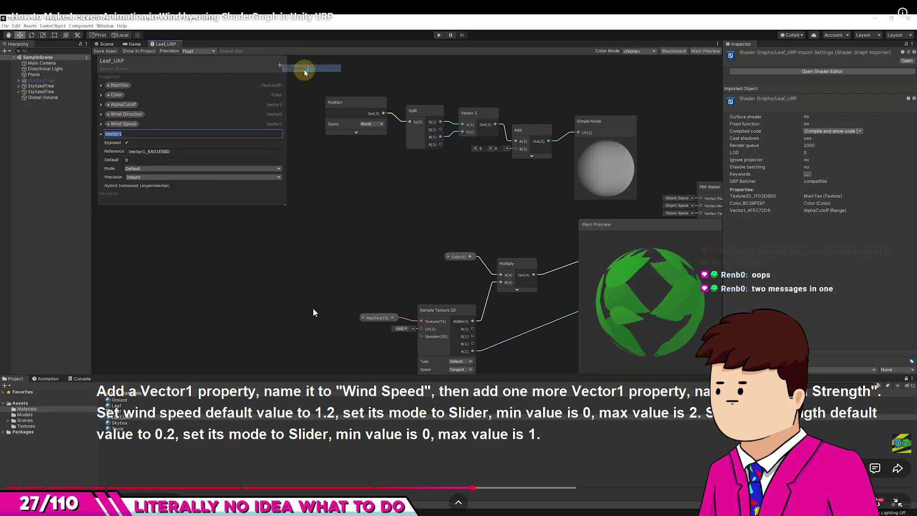
- Rewind five seconds and watch Wind Speed become a slider: default 1.2, min 0, max 2
{"action": "key", "text": "Left"}
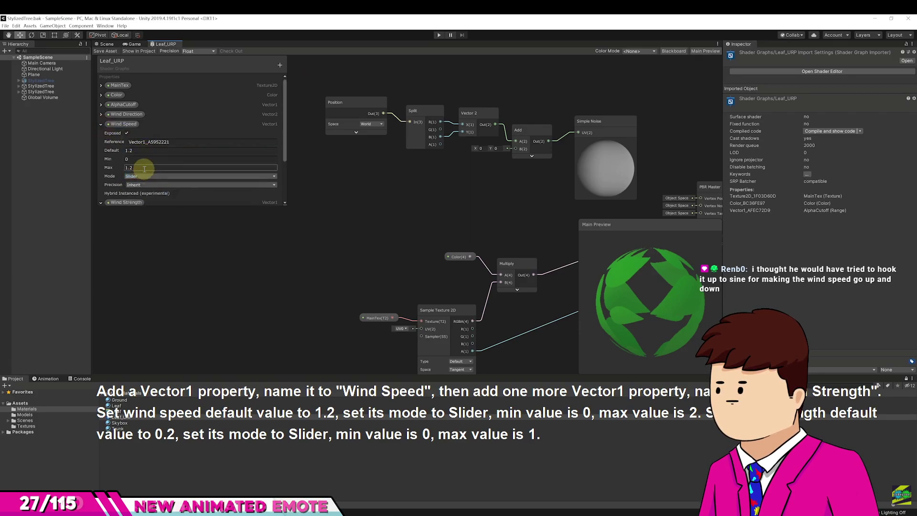
{"action": "left_click", "coordinate": [231, 248]}
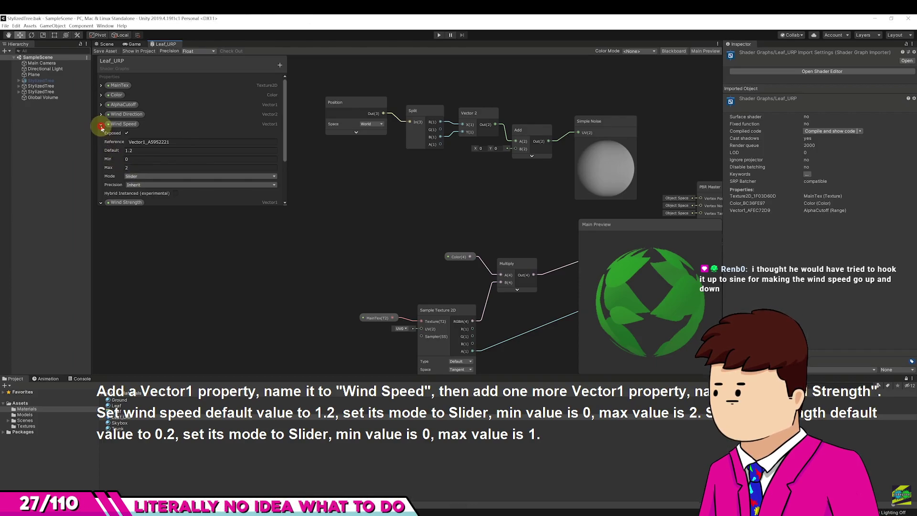
{"action": "key", "text": "alt+Tab"}
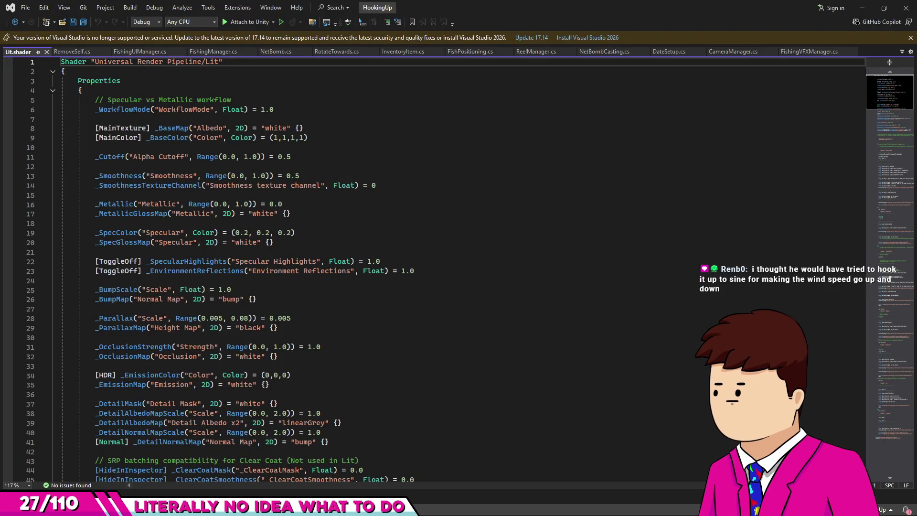
- Make WindSpeed a Slider with default 1.2 and a 0–2 range
{"action": "key", "text": "alt+Tab"}
{"action": "key", "text": "alt+Tab"}
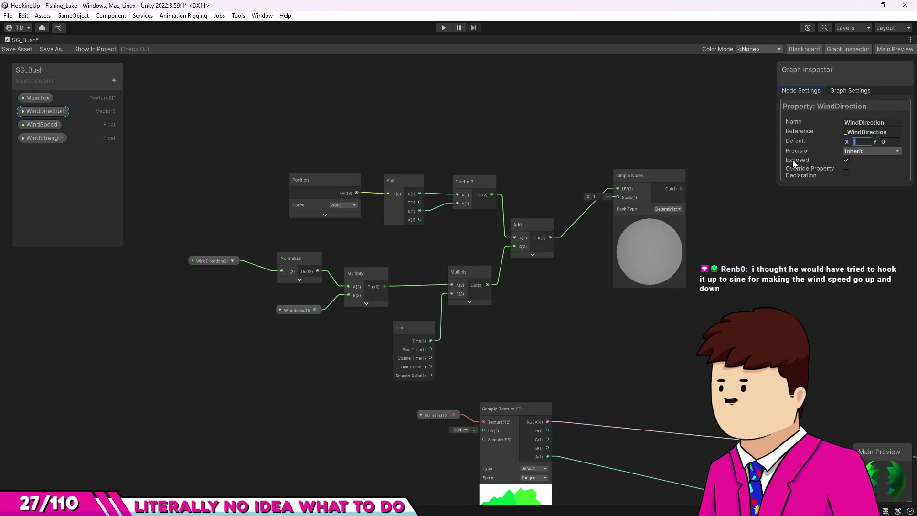
{"action": "left_click", "coordinate": [28, 124]}
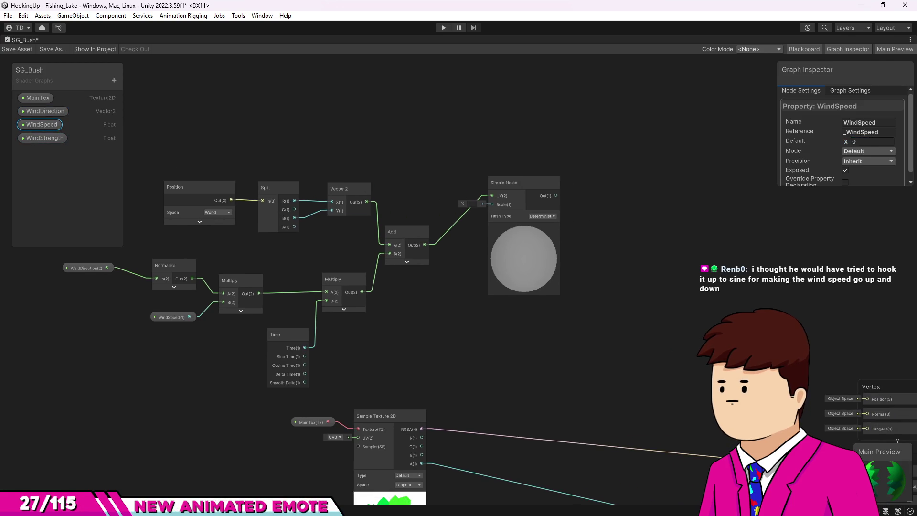
{"action": "left_click", "coordinate": [861, 151]}
{"action": "left_click", "coordinate": [867, 174]}
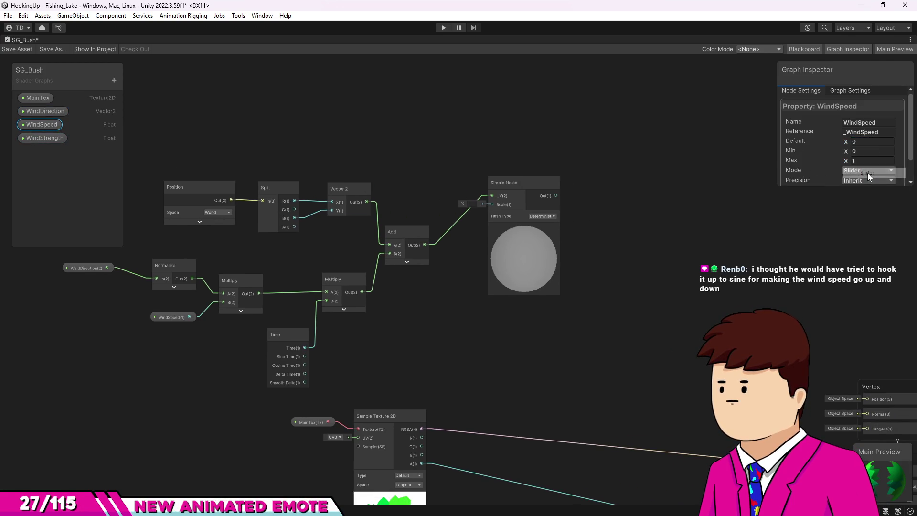
{"action": "type", "text": "1.2"}
{"action": "left_click", "coordinate": [868, 161]}
{"action": "type", "text": "3"}
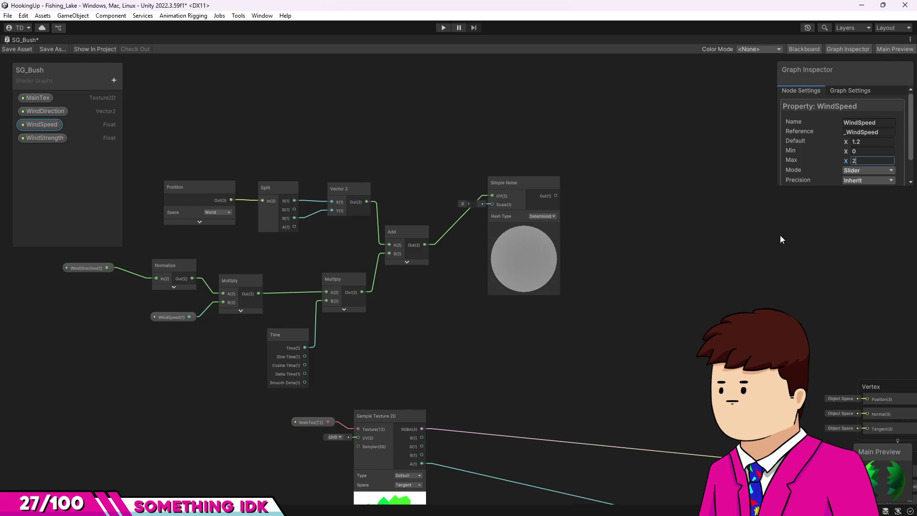
{"action": "left_click", "coordinate": [786, 233]}
{"action": "scroll", "coordinate": [649, 225], "scroll_direction": "up", "scroll_amount": 4}
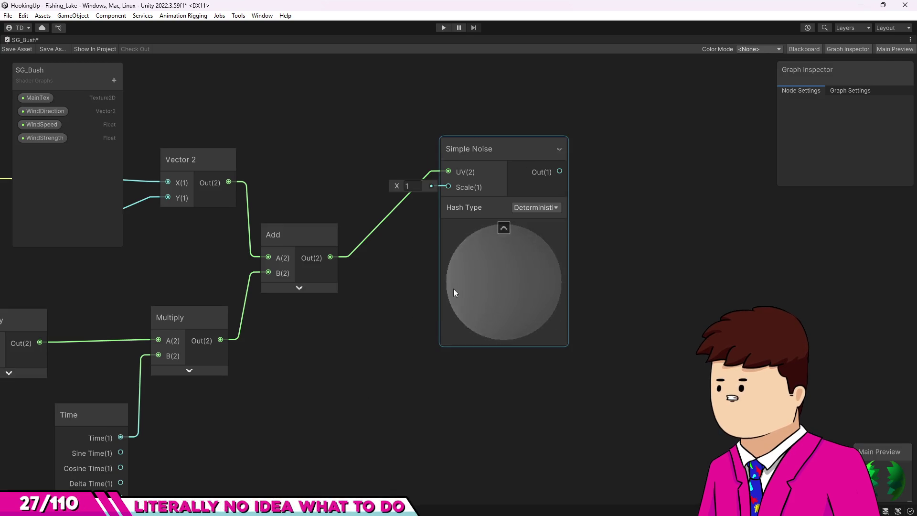
- Make WindStrength a 0–1 Slider with default 0.2
{"action": "key", "text": "alt+Tab"}
{"action": "left_click", "coordinate": [520, 270]}
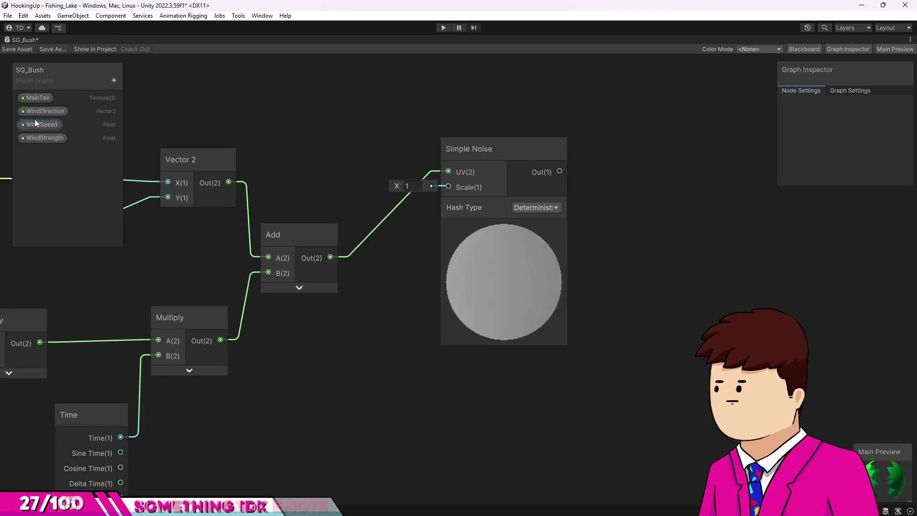
{"action": "left_click", "coordinate": [33, 136]}
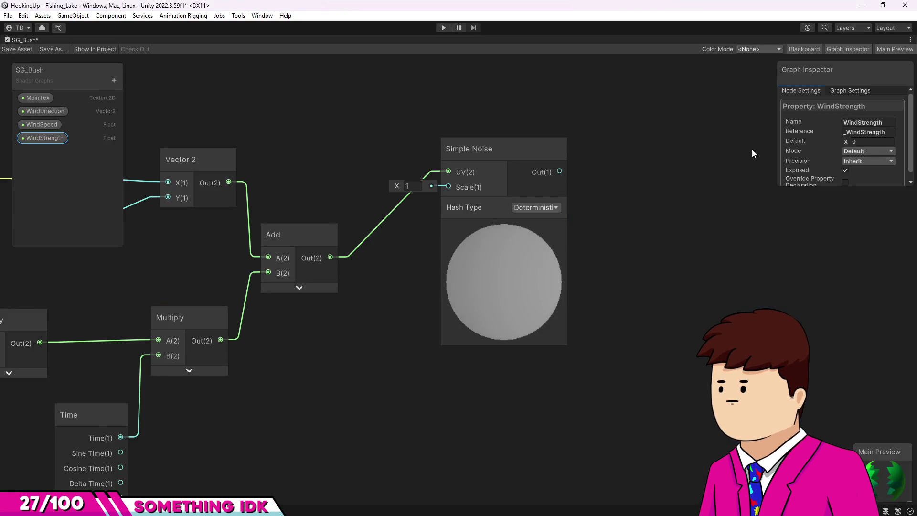
{"action": "left_click", "coordinate": [846, 152]}
{"action": "left_click", "coordinate": [857, 174]}
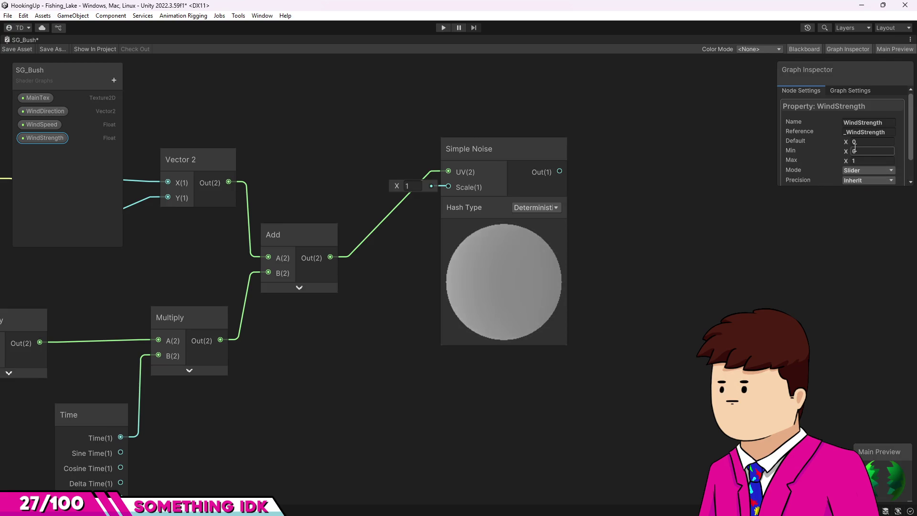
{"action": "left_click", "coordinate": [862, 142]}
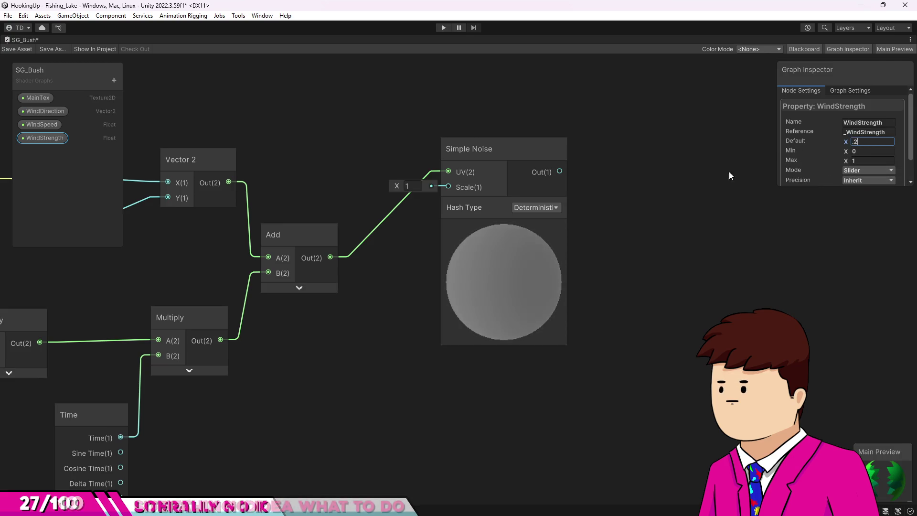
{"action": "left_click", "coordinate": [629, 226]}
{"action": "scroll", "coordinate": [630, 225], "scroll_direction": "down", "scroll_amount": 3}
{"action": "scroll", "coordinate": [628, 312], "scroll_direction": "down", "scroll_amount": 2}
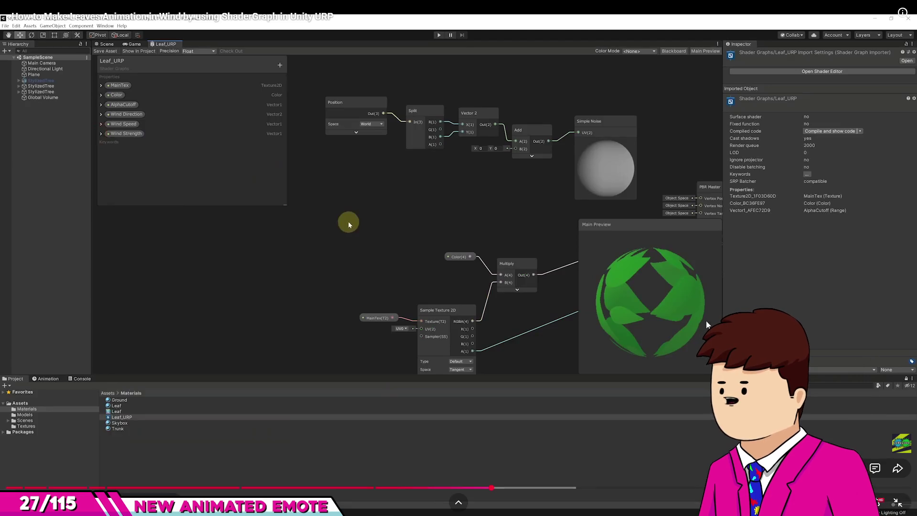
- Play the tutorial briefly to Leaf_URP's six-property list, then reselect WindSpeed to review it
{"action": "left_click", "coordinate": [483, 274]}
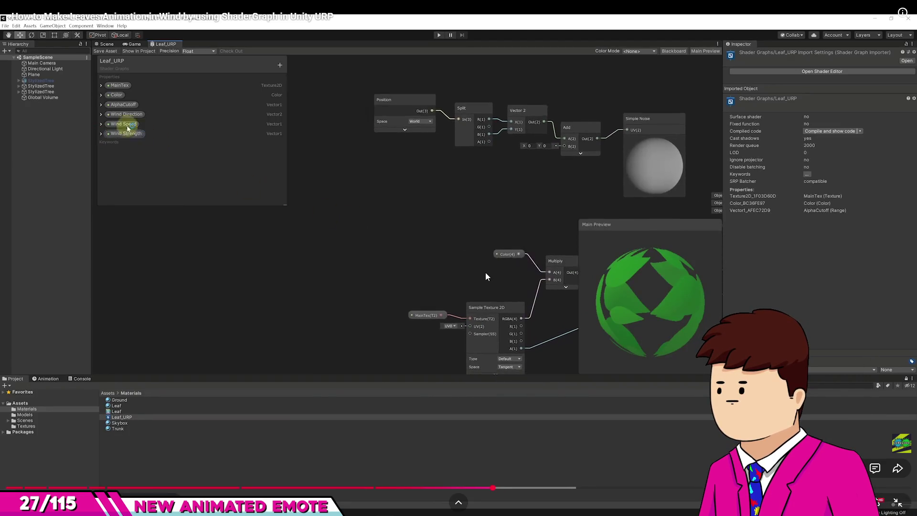
{"action": "left_click", "coordinate": [485, 273]}
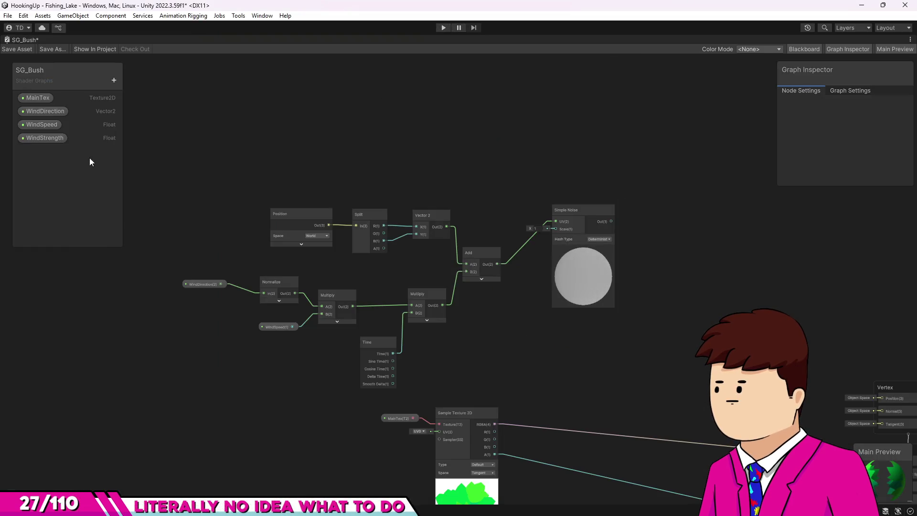
{"action": "left_click", "coordinate": [43, 125]}
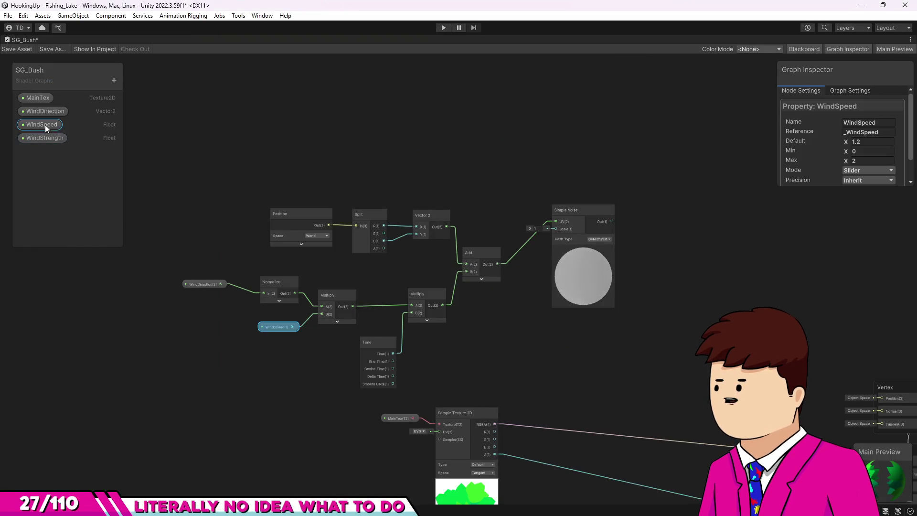
{"action": "left_click", "coordinate": [862, 171]}
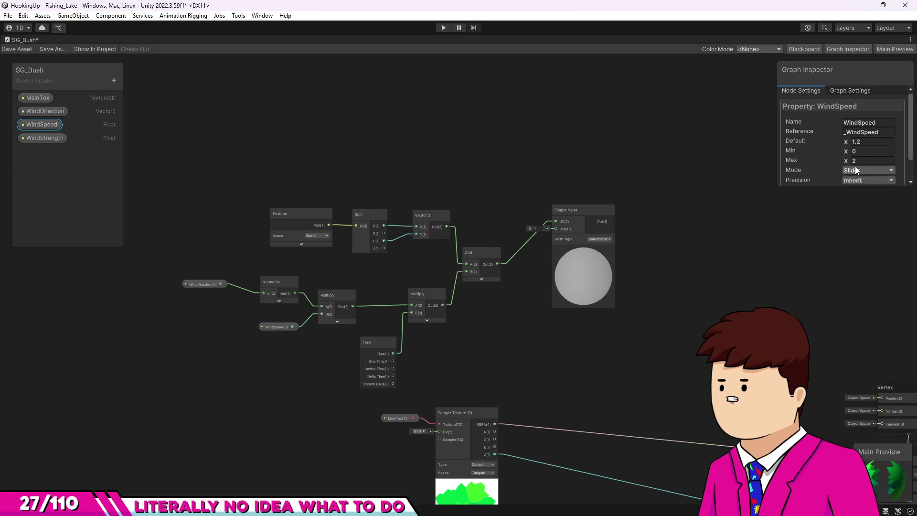
{"action": "left_click", "coordinate": [904, 173]}
{"action": "scroll", "coordinate": [892, 165], "scroll_direction": "down", "scroll_amount": 2}
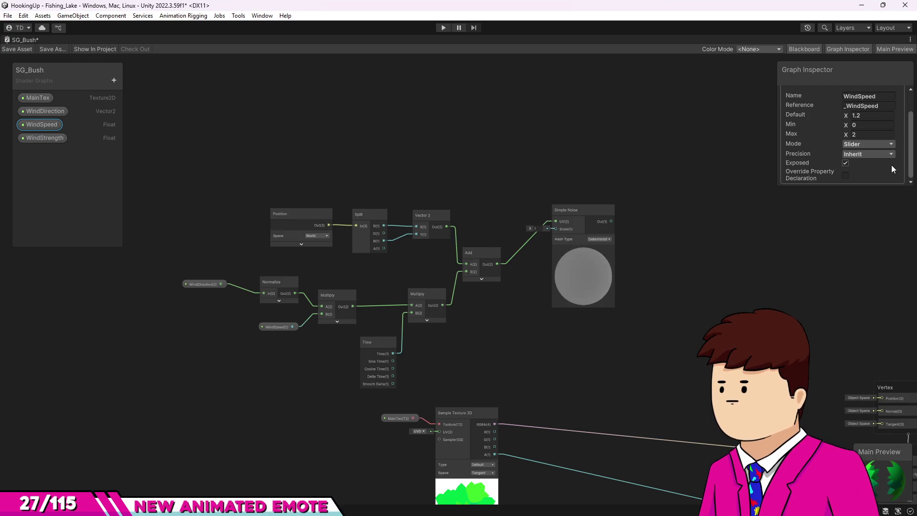
{"action": "key", "text": "space"}
{"action": "type", "text": "sine"}
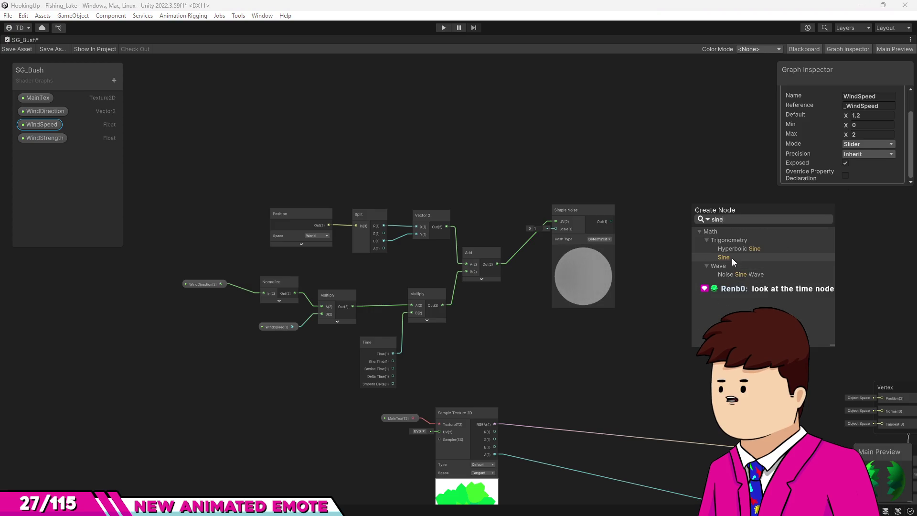
{"action": "left_click", "coordinate": [726, 258]}
{"action": "double_click", "coordinate": [721, 254]}
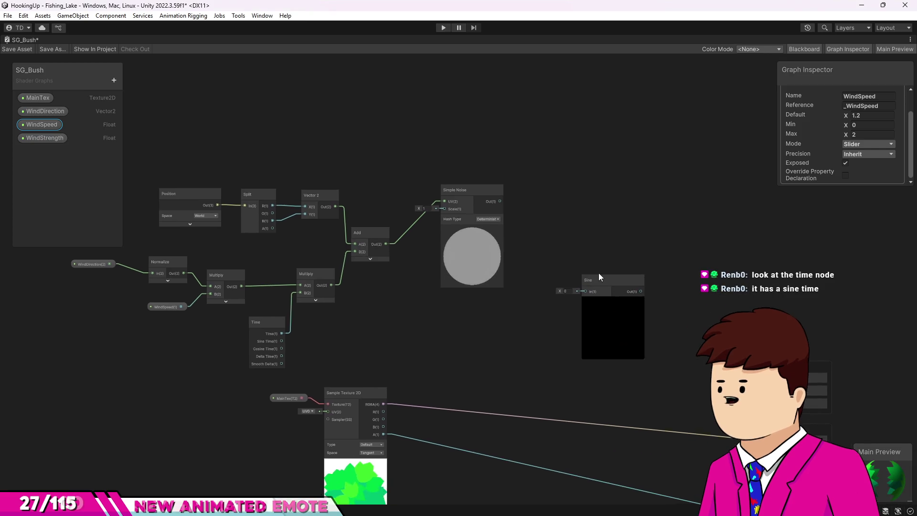
{"action": "scroll", "coordinate": [602, 277], "scroll_direction": "up", "scroll_amount": 2}
{"action": "left_click_drag", "start_coordinate": [605, 282], "coordinate": [583, 253]}
{"action": "key", "text": "Delete"}
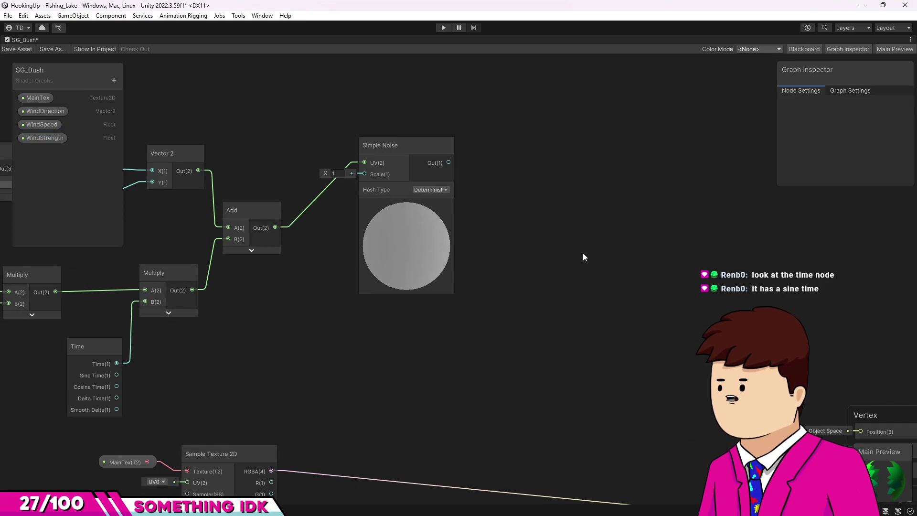
{"action": "scroll", "coordinate": [590, 257], "scroll_direction": "down", "scroll_amount": 3}
{"action": "scroll", "coordinate": [587, 253], "scroll_direction": "down", "scroll_amount": 1}
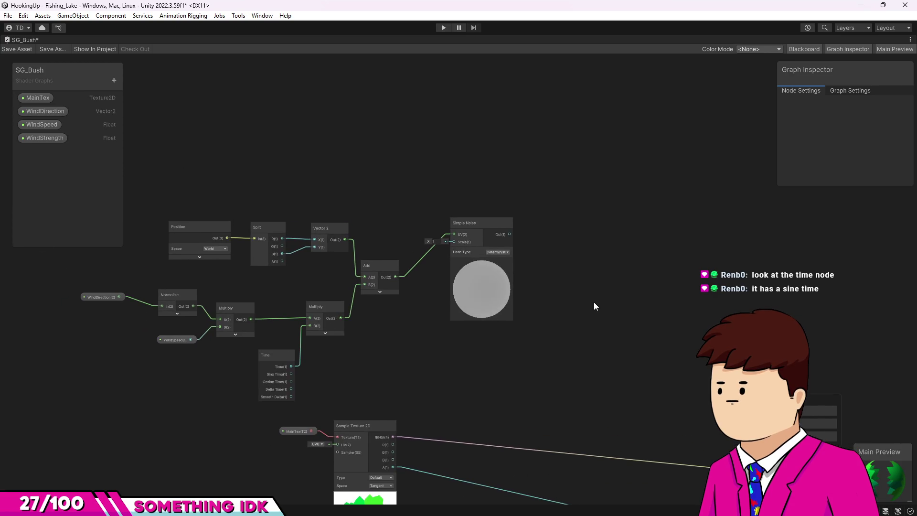
{"action": "left_click", "coordinate": [273, 374]}
{"action": "scroll", "coordinate": [273, 374], "scroll_direction": "up", "scroll_amount": 3}
{"action": "scroll", "coordinate": [273, 374], "scroll_direction": "up", "scroll_amount": 3}
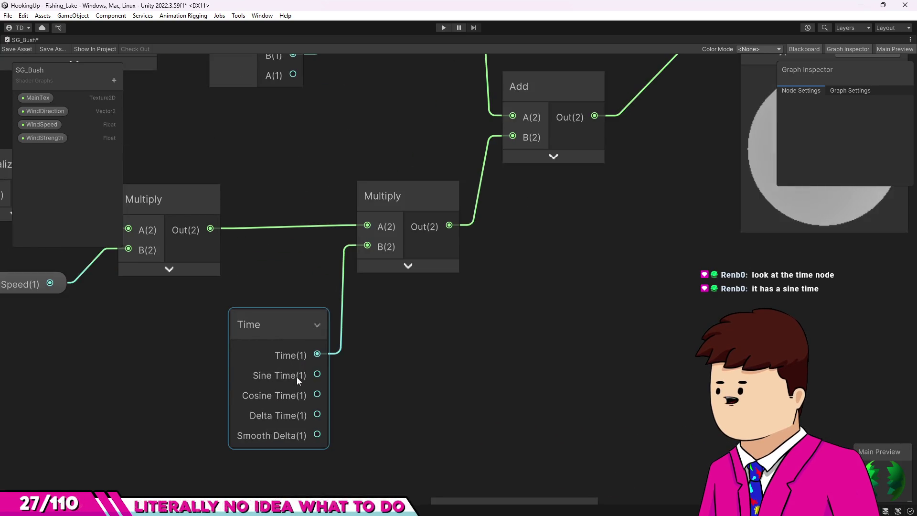
{"action": "left_click", "coordinate": [476, 395]}
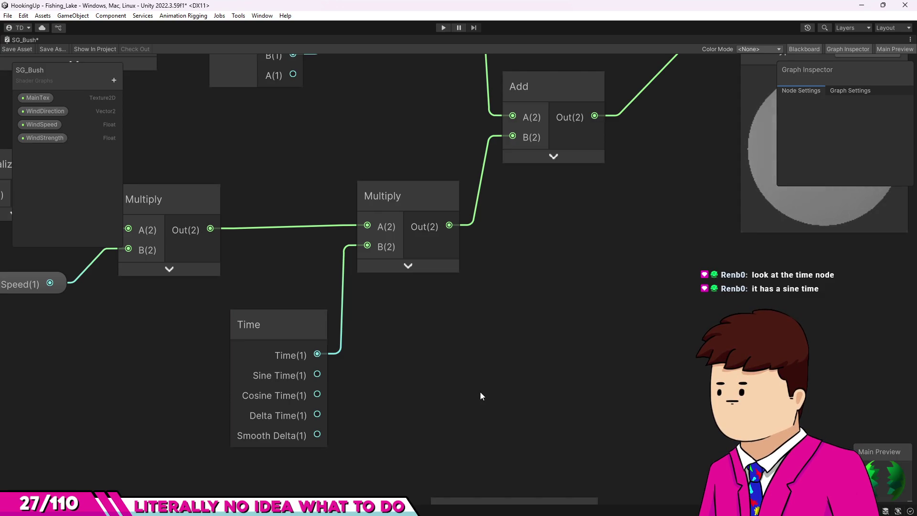
{"action": "scroll", "coordinate": [424, 390], "scroll_direction": "down", "scroll_amount": 3}
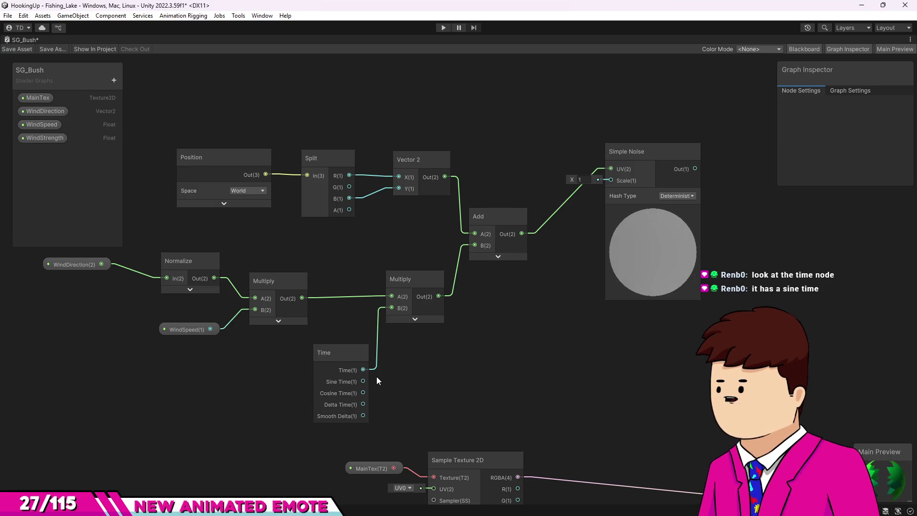
{"action": "key", "text": "alt+Tab"}
{"action": "left_click", "coordinate": [254, 276]}
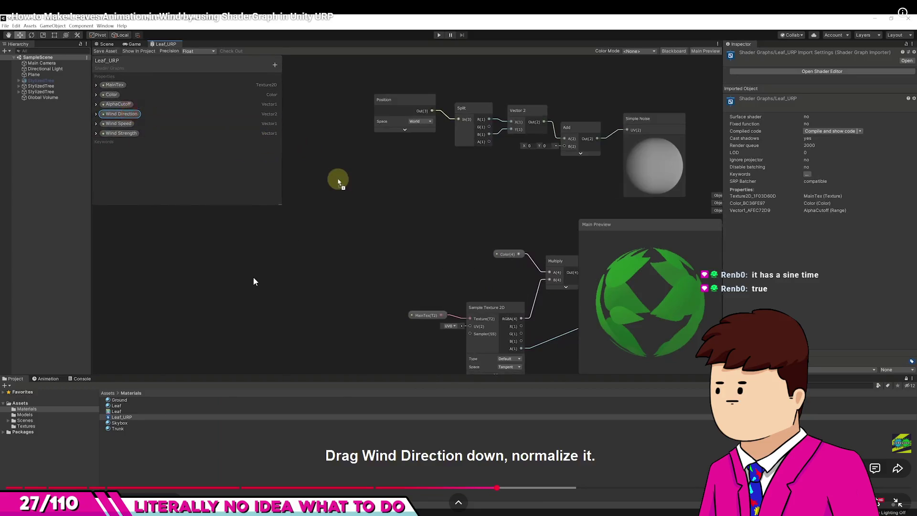
- Step the tutorial past normalizing Wind Direction to the Multiply with Wind Speed and time
{"action": "left_click", "coordinate": [265, 276]}
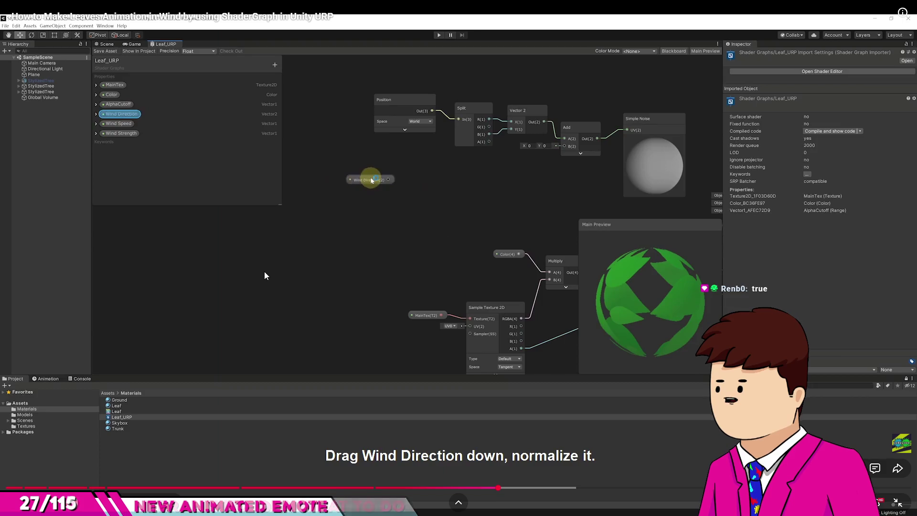
{"action": "left_click", "coordinate": [265, 276]}
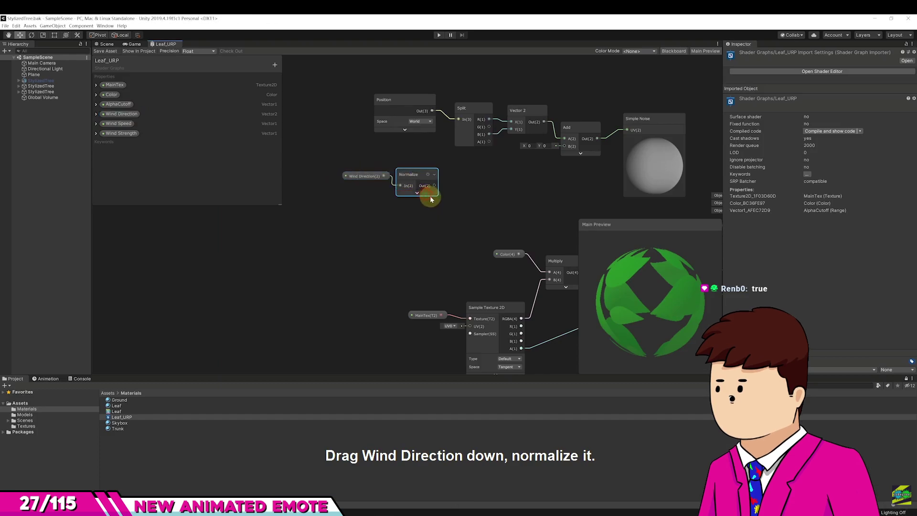
{"action": "left_click", "coordinate": [384, 170]}
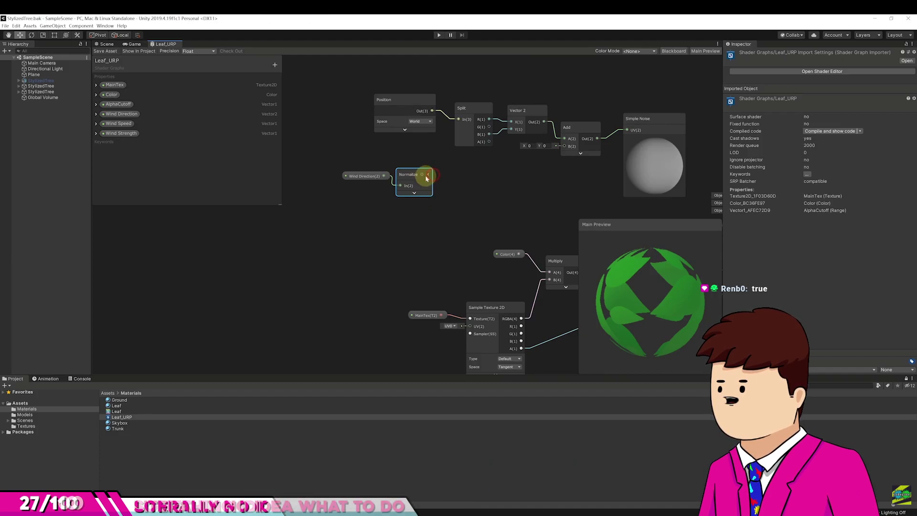
{"action": "mouse_move", "coordinate": [577, 203]}
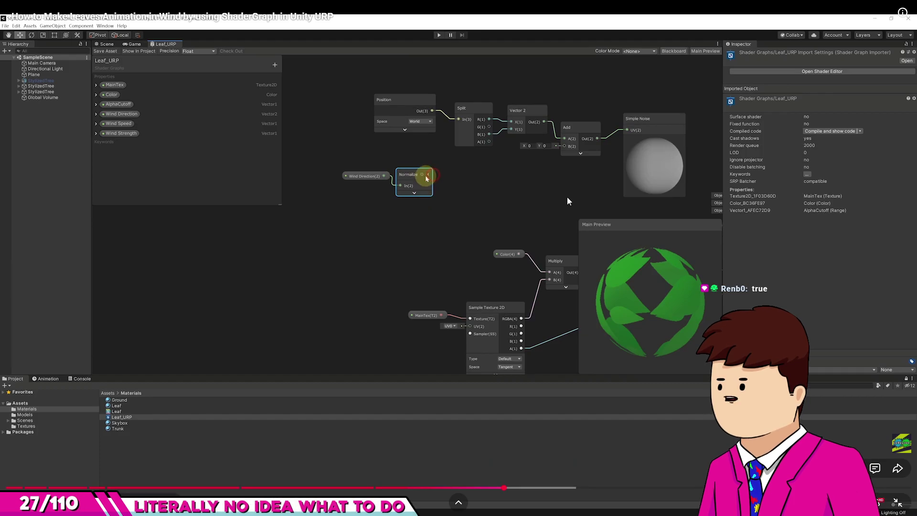
{"action": "left_click", "coordinate": [559, 200]}
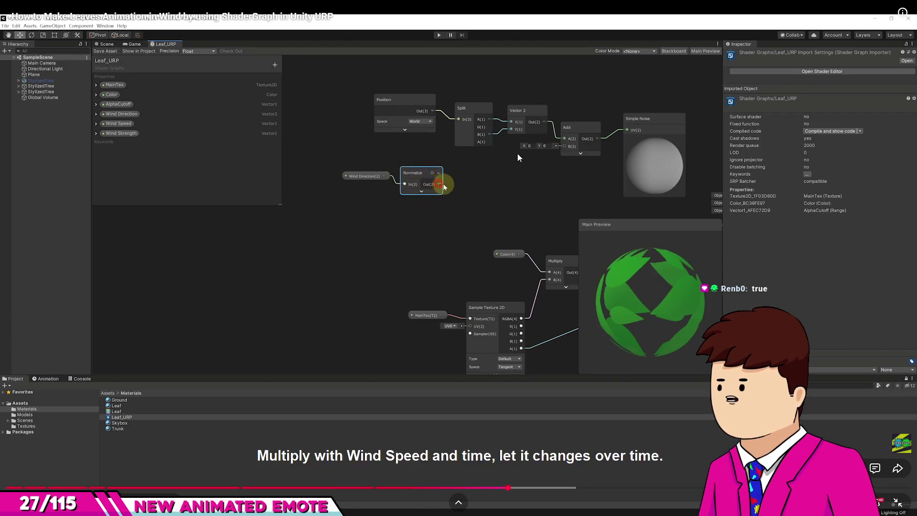
{"action": "left_click", "coordinate": [501, 181]}
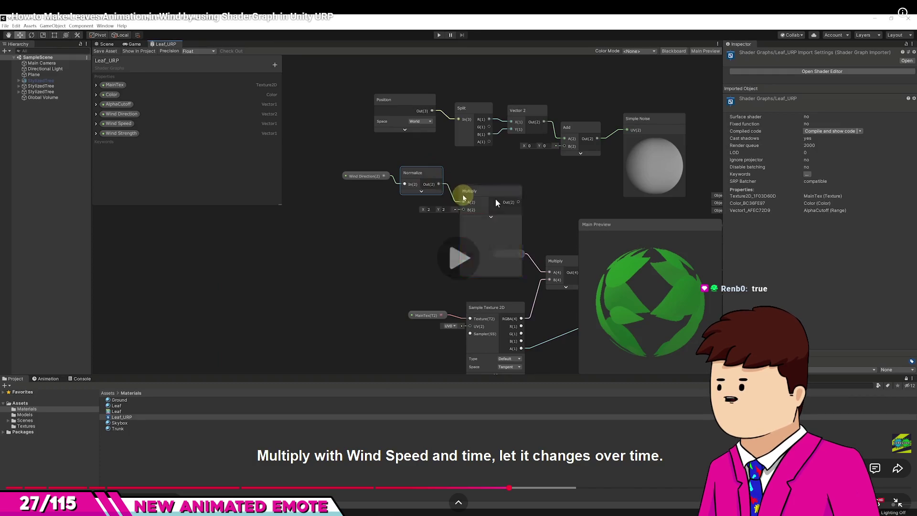
{"action": "key", "text": "Right"}
{"action": "key", "text": "Right"}
{"action": "key", "text": "Right"}
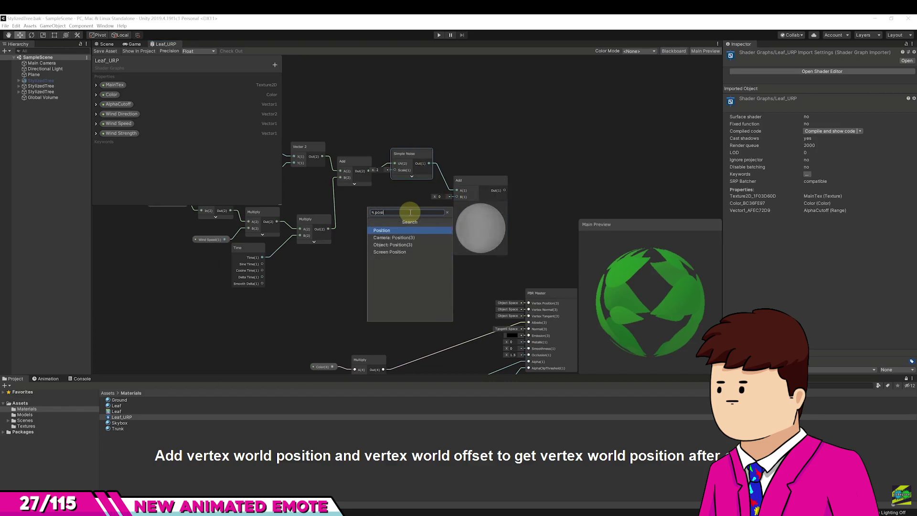
- Play and pause the tutorial past the Position node, seeking back and forward to the Add node step
{"action": "left_click", "coordinate": [484, 354]}
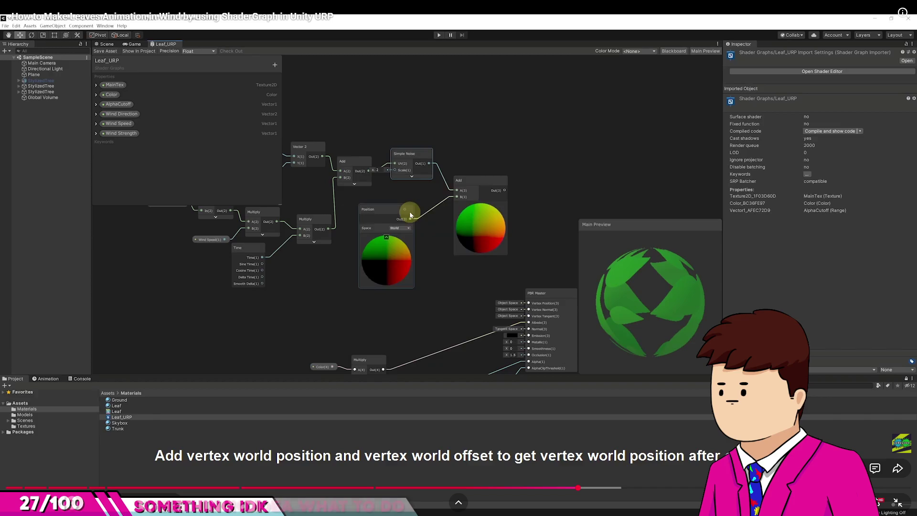
{"action": "mouse_move", "coordinate": [629, 438]}
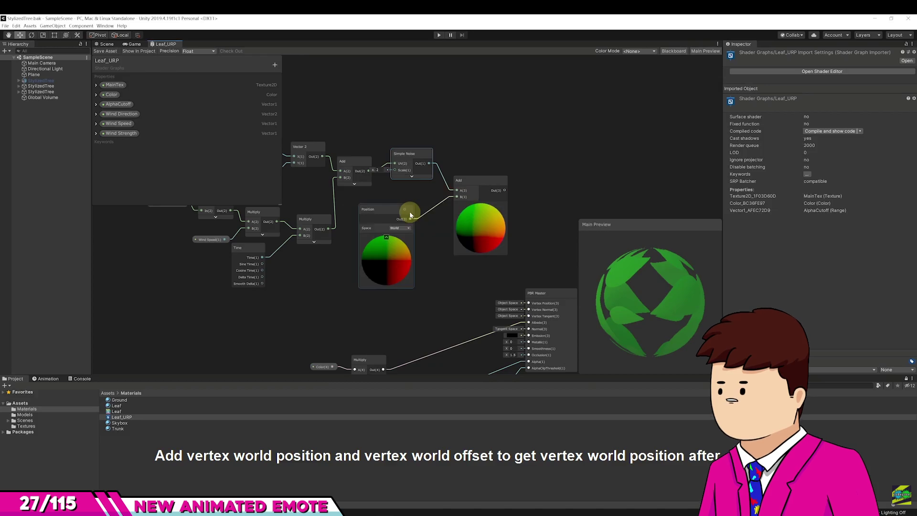
{"action": "mouse_move", "coordinate": [287, 434]}
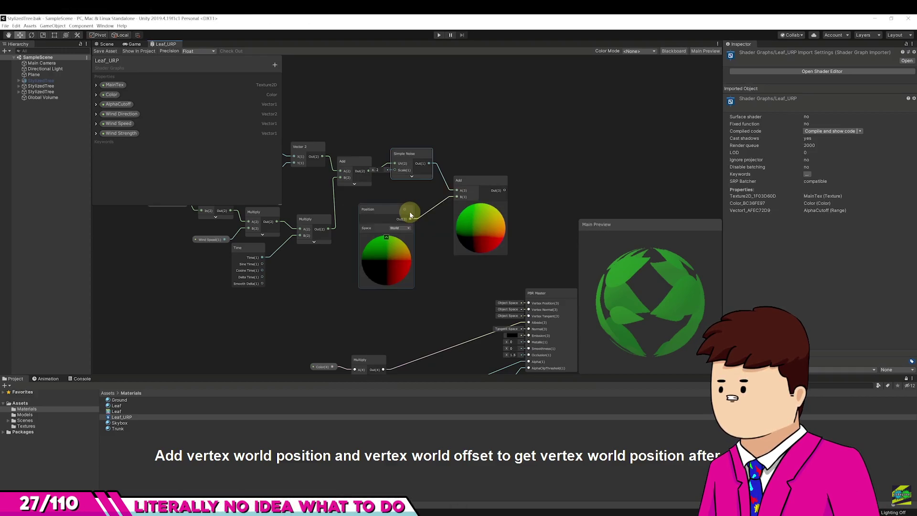
{"action": "left_click", "coordinate": [505, 289]}
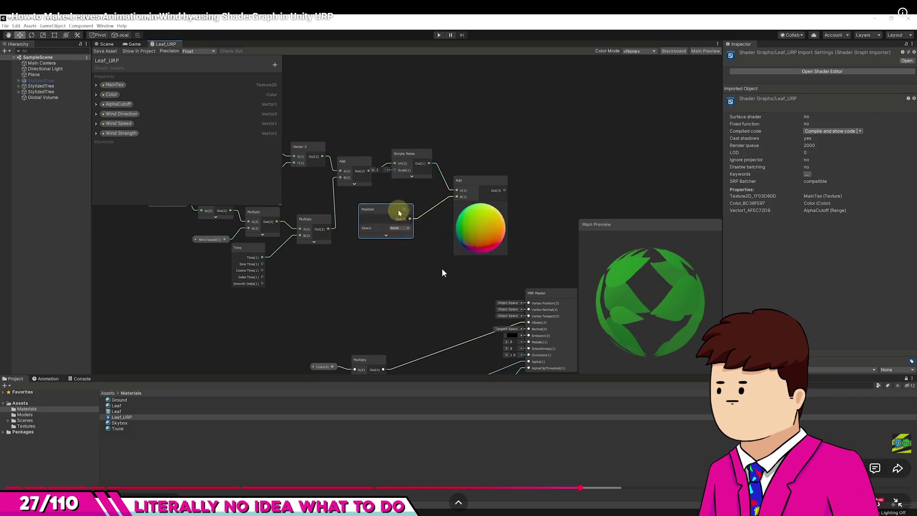
{"action": "left_click", "coordinate": [475, 258]}
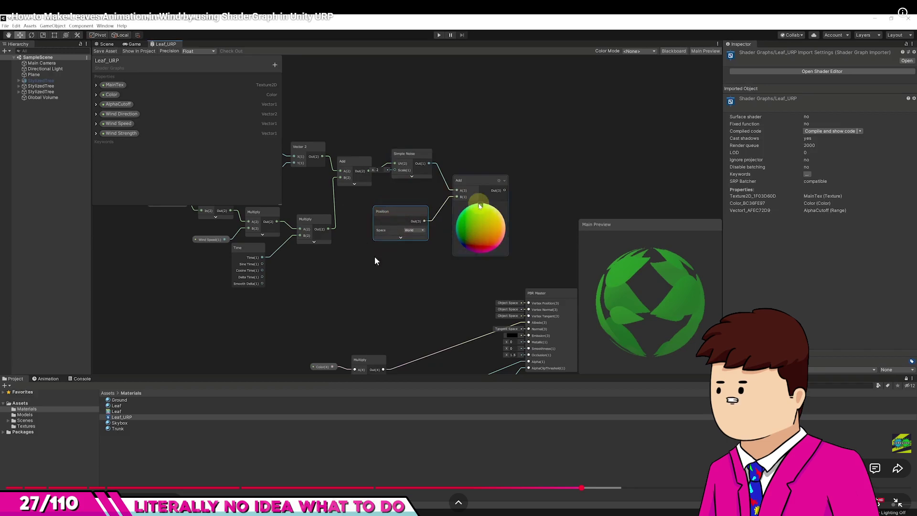
{"action": "left_click", "coordinate": [361, 240]}
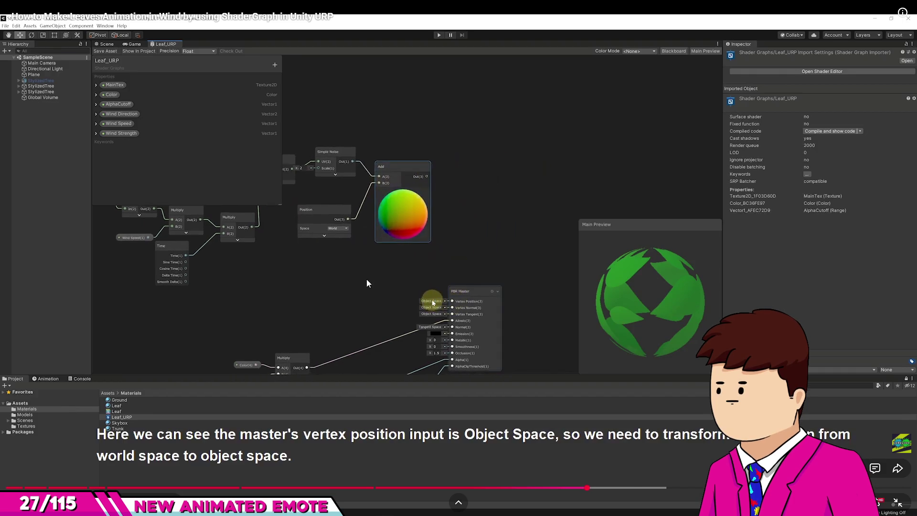
{"action": "left_click", "coordinate": [366, 280]}
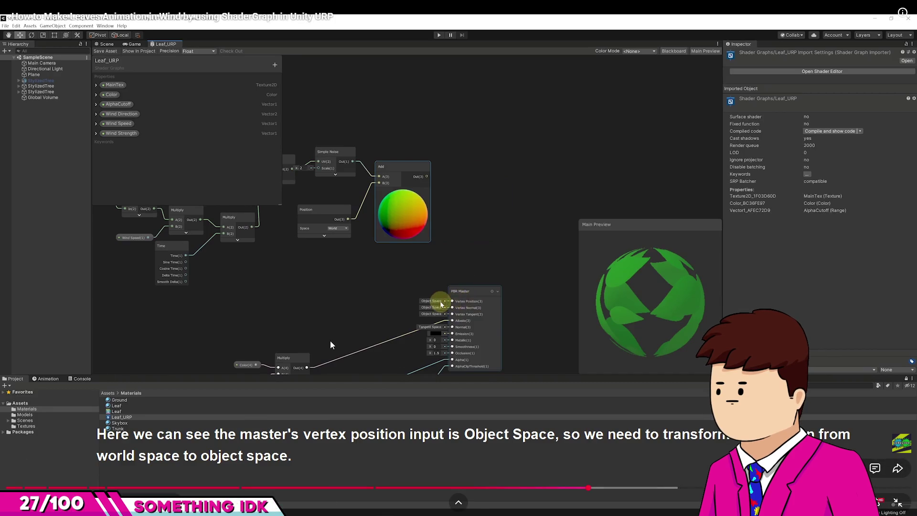
{"action": "key", "text": "Left"}
{"action": "key", "text": "Left"}
{"action": "key", "text": "Left"}
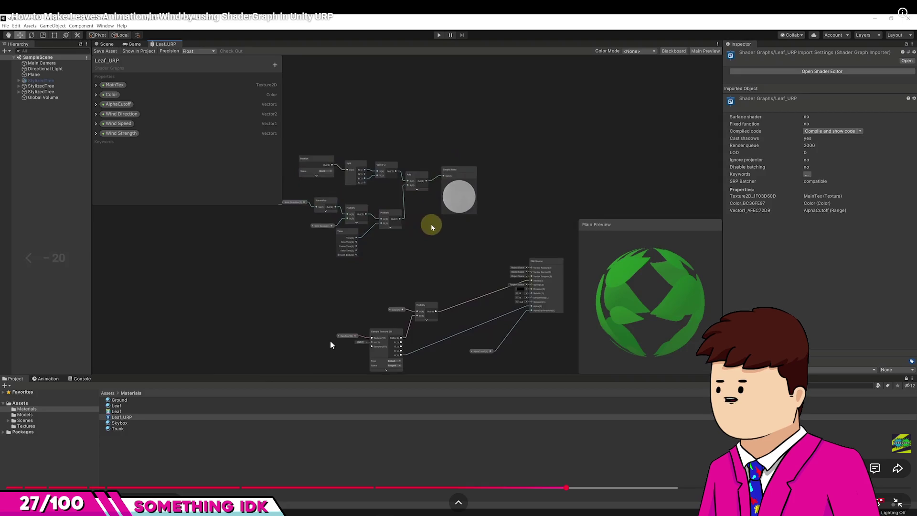
{"action": "key", "text": "Right"}
{"action": "key", "text": "Right"}
{"action": "key", "text": "Right"}
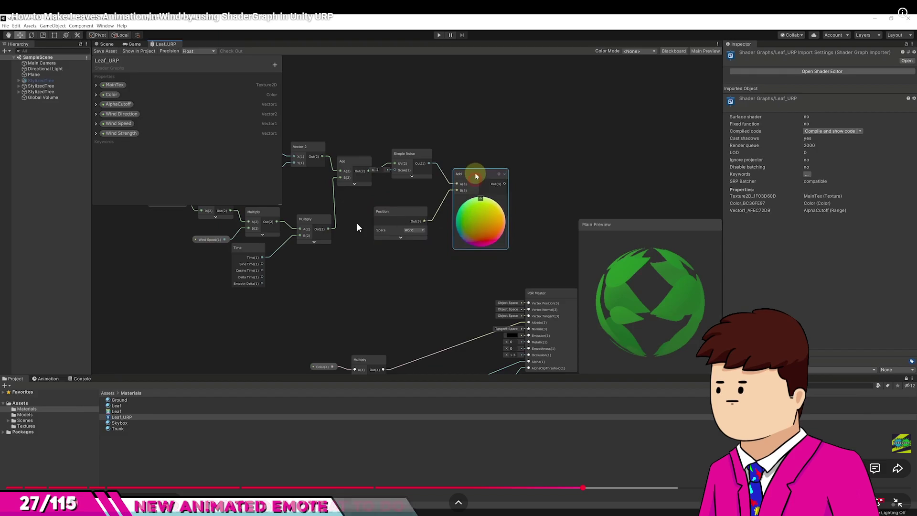
{"action": "key", "text": "space"}
{"action": "key", "text": "space"}
- In SG_Bush, add a Position node below Simple Noise with its preview collapsed
{"action": "key", "text": "alt+Tab"}
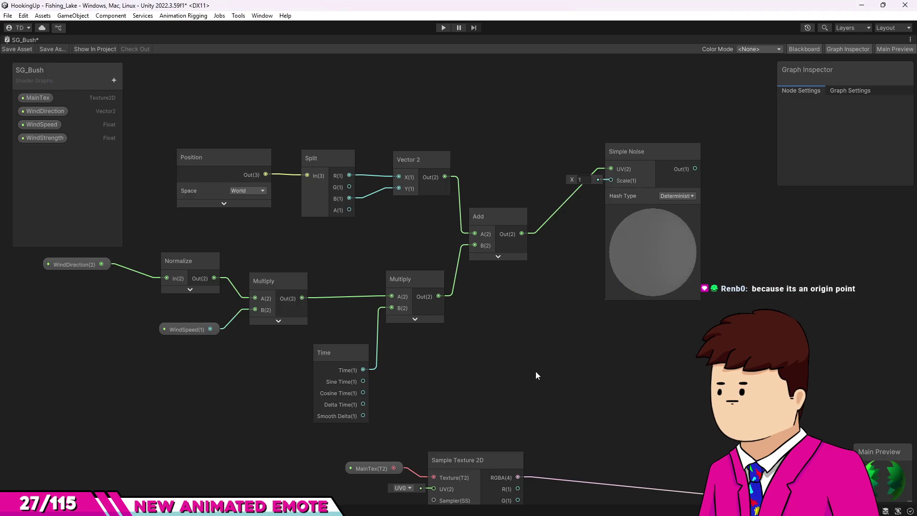
{"action": "left_click_drag", "start_coordinate": [434, 122], "coordinate": [401, 128]}
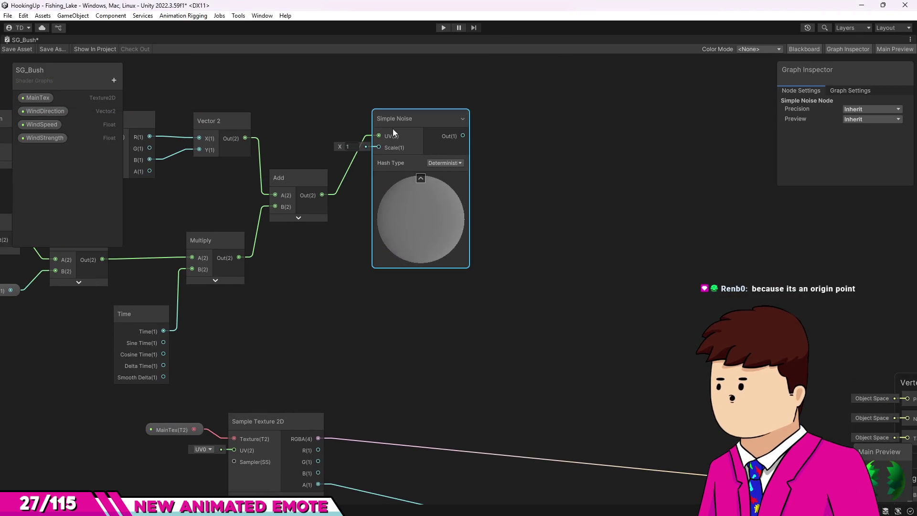
{"action": "key", "text": "space"}
{"action": "type", "text": "position"}
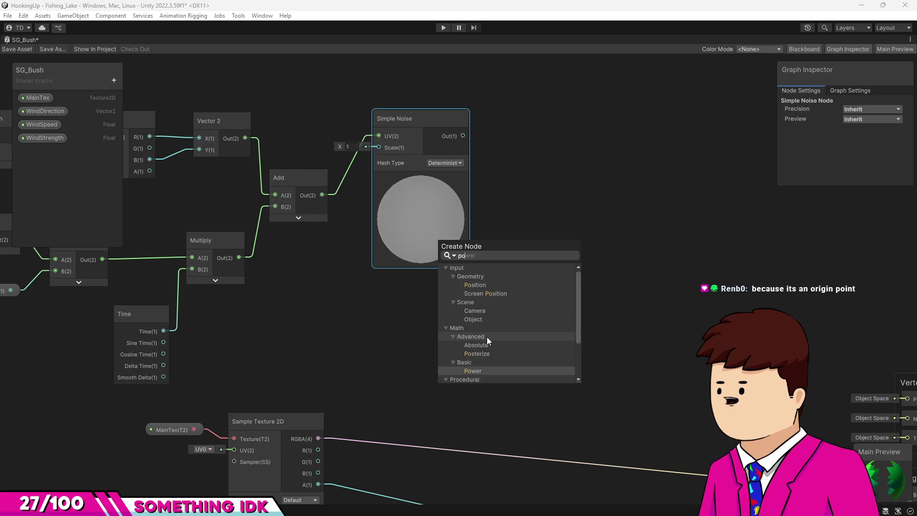
{"action": "key", "text": "Return"}
{"action": "mouse_move", "coordinate": [500, 343]}
{"action": "left_mouse_down"}
{"action": "mouse_move", "coordinate": [434, 288]}
{"action": "mouse_move", "coordinate": [426, 299]}
{"action": "left_mouse_up"}
{"action": "left_click", "coordinate": [421, 334]}
- Create an Add node taking Simple Noise into A and Position into B
{"action": "key", "text": "space"}
{"action": "type", "text": "add"}
{"action": "key", "text": "Return"}
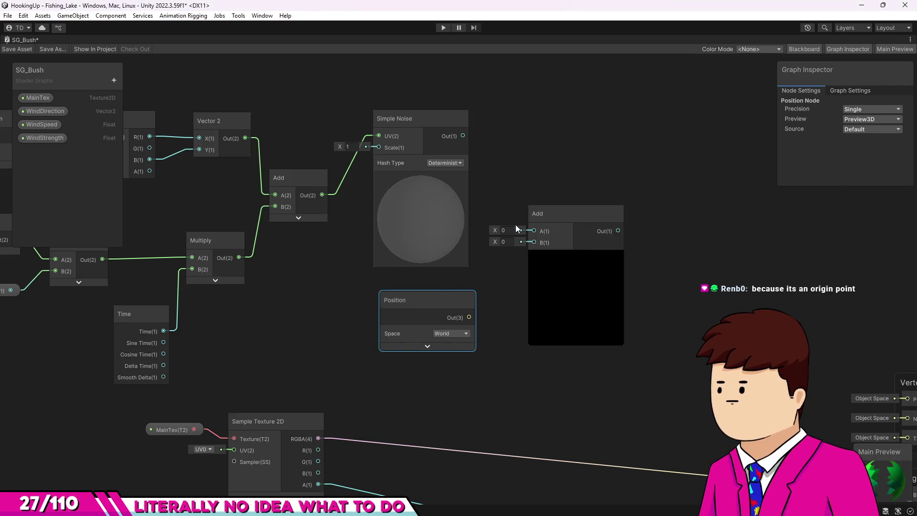
{"action": "left_click_drag", "start_coordinate": [464, 135], "coordinate": [463, 136]}
{"action": "left_click_drag", "start_coordinate": [470, 317], "coordinate": [533, 242]}
- Tidy the Add and Position node layout, then return to the tutorial and pause it
{"action": "left_click", "coordinate": [514, 193]}
{"action": "left_click_drag", "start_coordinate": [514, 193], "coordinate": [503, 175]}
{"action": "left_click_drag", "start_coordinate": [376, 279], "coordinate": [368, 277]}
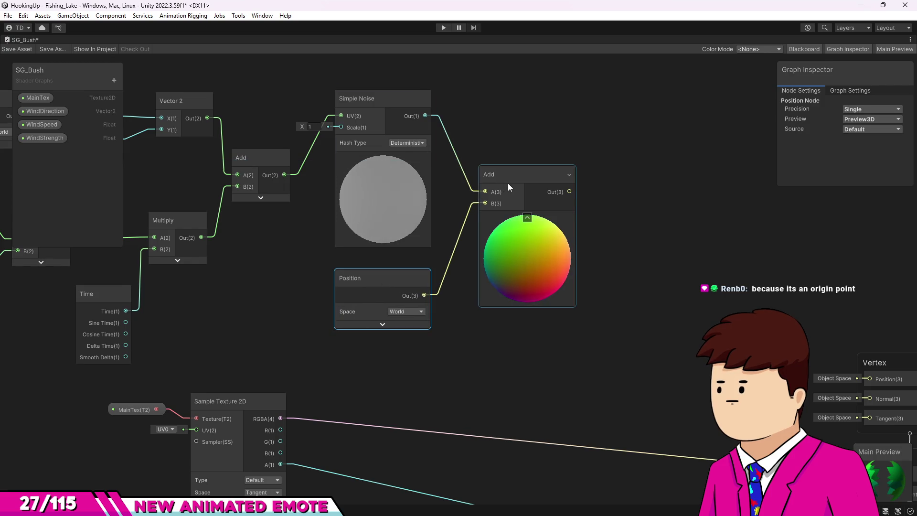
{"action": "left_click_drag", "start_coordinate": [507, 186], "coordinate": [486, 182]}
{"action": "scroll", "coordinate": [463, 299], "scroll_direction": "down", "scroll_amount": 5}
{"action": "scroll", "coordinate": [473, 292], "scroll_direction": "up", "scroll_amount": 4}
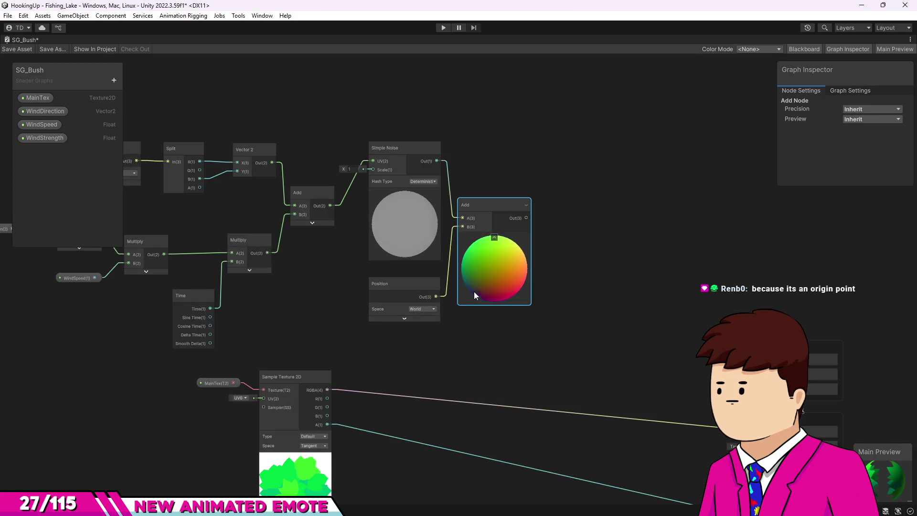
{"action": "scroll", "coordinate": [473, 292], "scroll_direction": "up", "scroll_amount": 3}
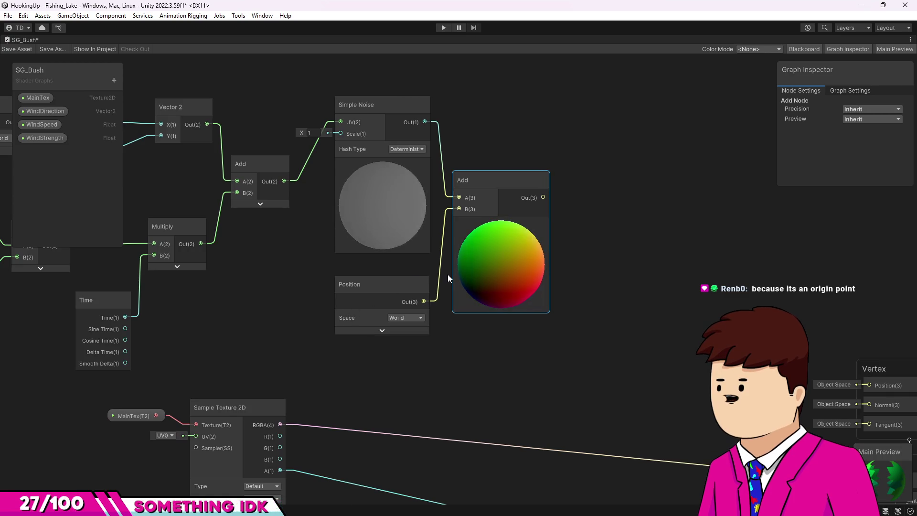
{"action": "key", "text": "alt+Tab"}
{"action": "left_click", "coordinate": [483, 280]}
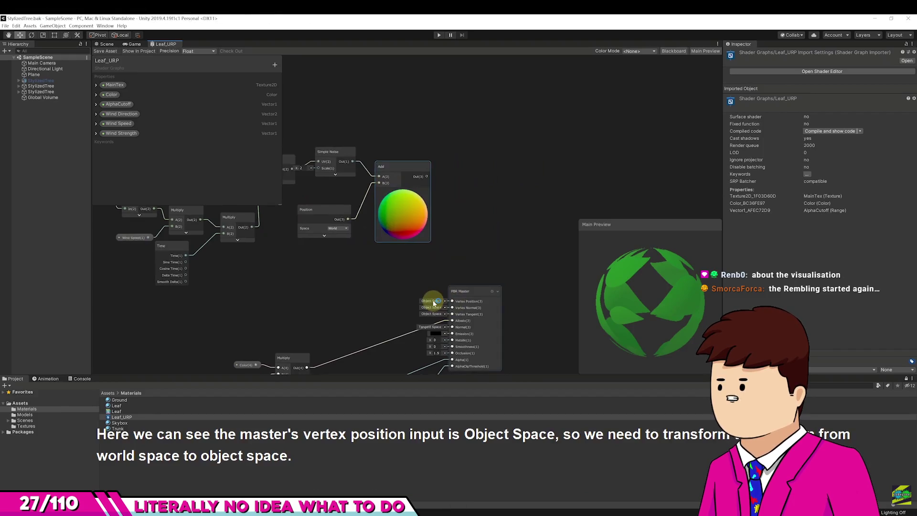
- Play the tutorial until the World-to-Object Transform feeds Vertex Position, then return to Unity
{"action": "mouse_move", "coordinate": [517, 215]}
{"action": "left_click", "coordinate": [498, 268]}
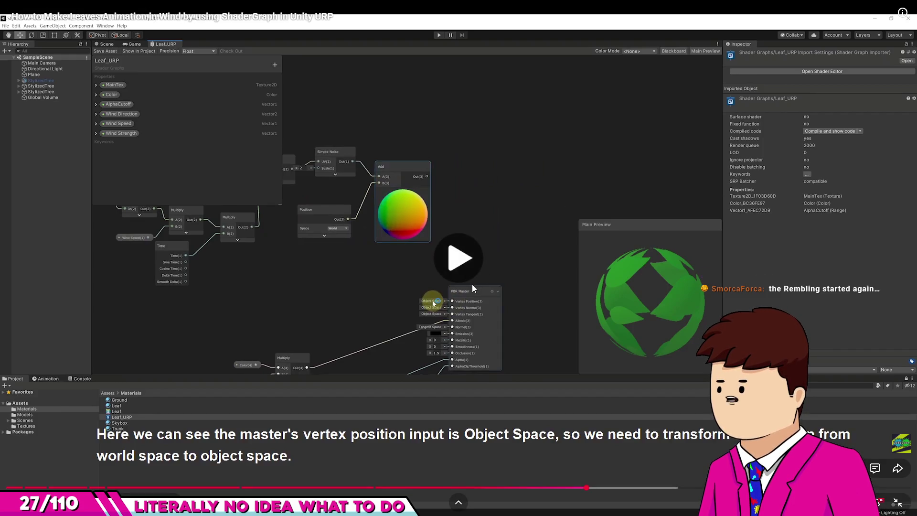
{"action": "left_click", "coordinate": [419, 260]}
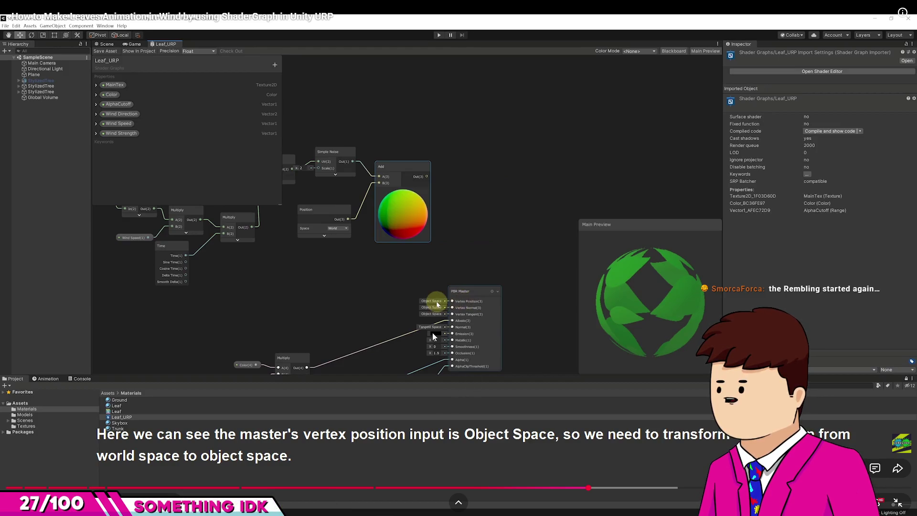
{"action": "key", "text": "space"}
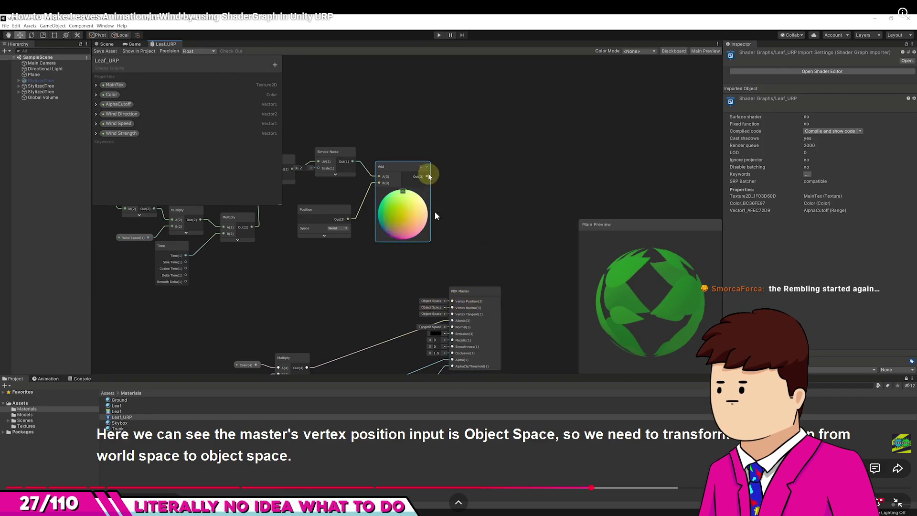
{"action": "left_click", "coordinate": [347, 197]}
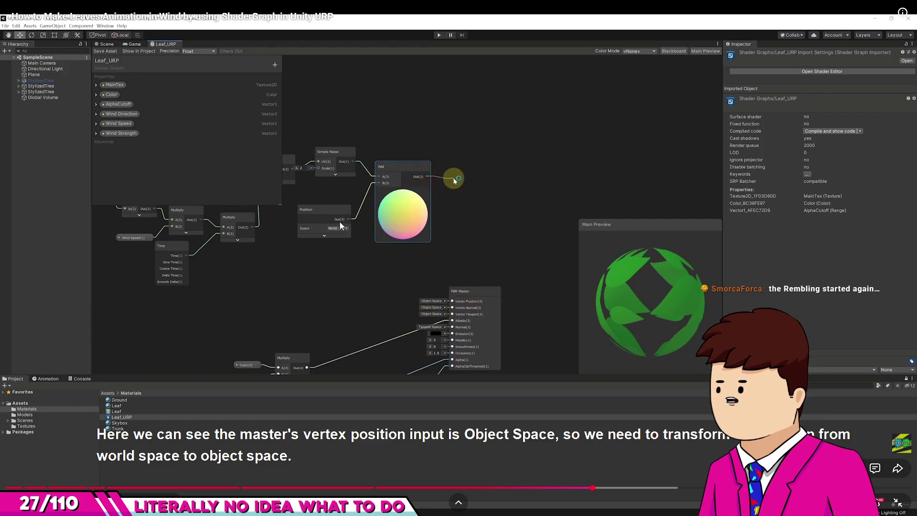
{"action": "left_click", "coordinate": [367, 223]}
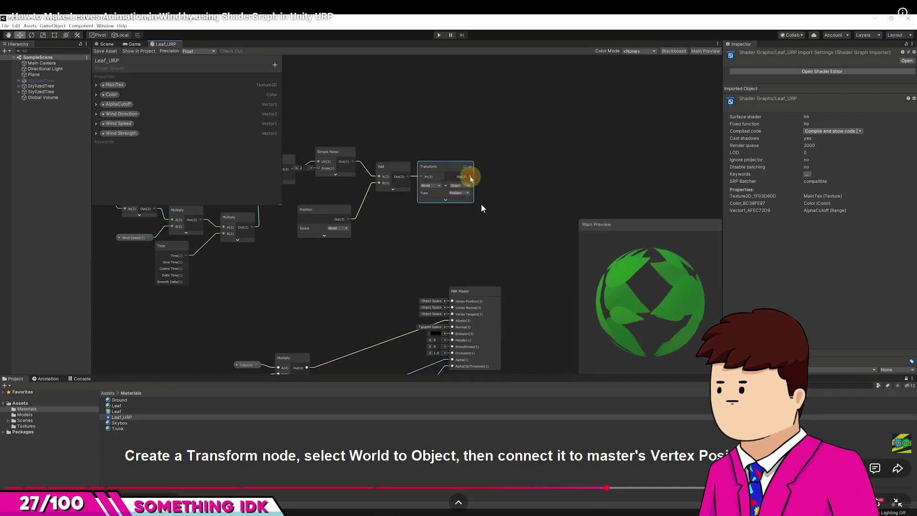
{"action": "left_click", "coordinate": [332, 271]}
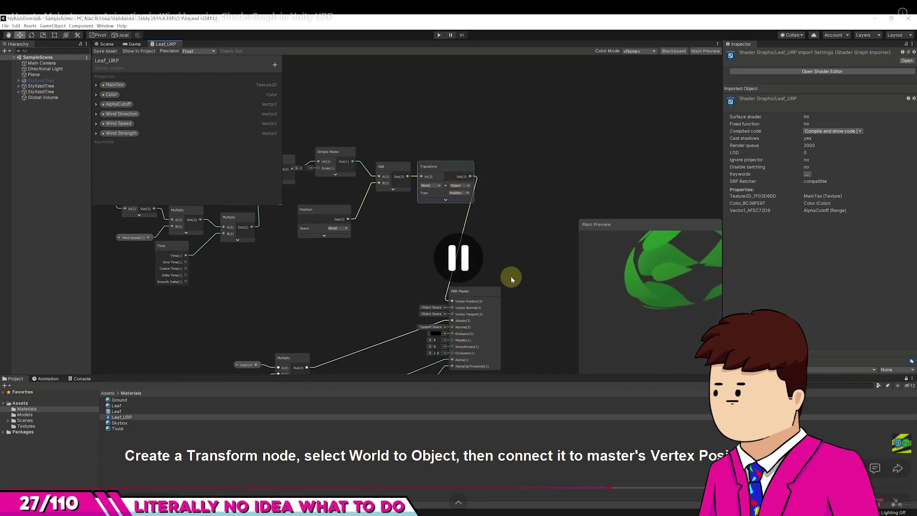
{"action": "left_click", "coordinate": [332, 271]}
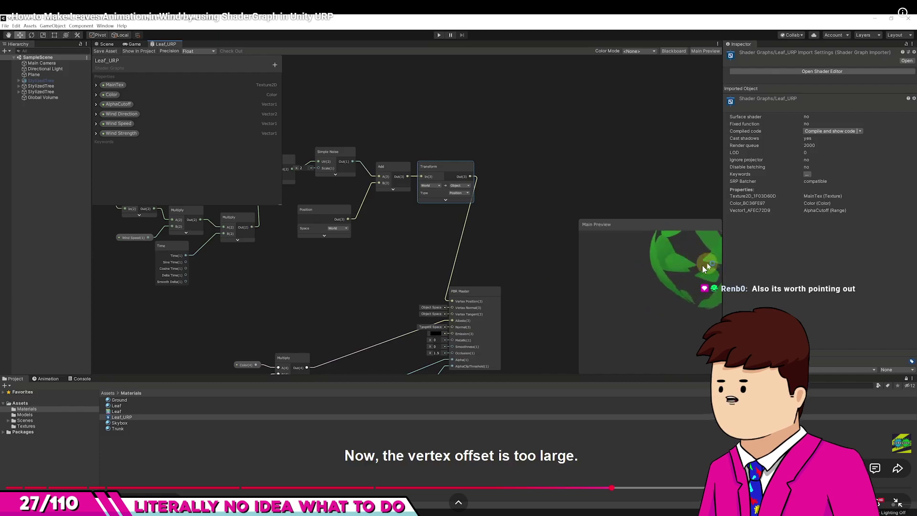
{"action": "left_click", "coordinate": [692, 266]}
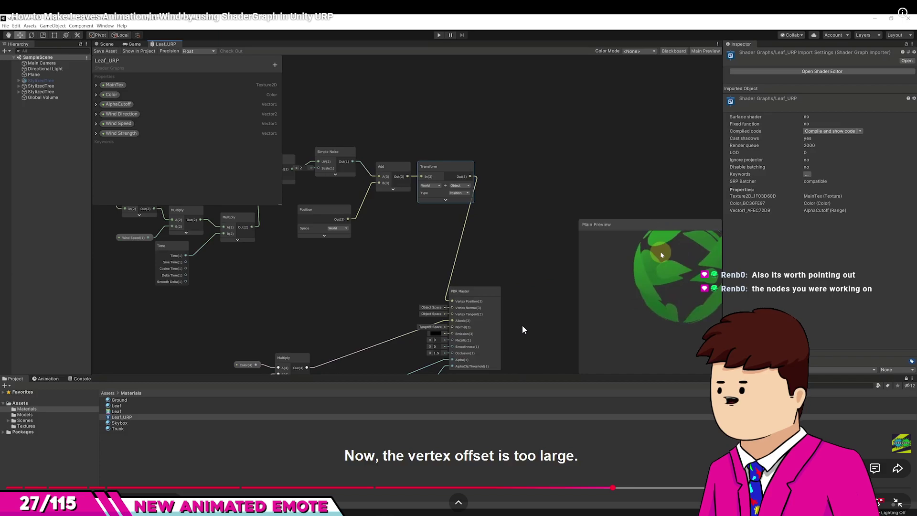
{"action": "key", "text": "alt+Tab"}
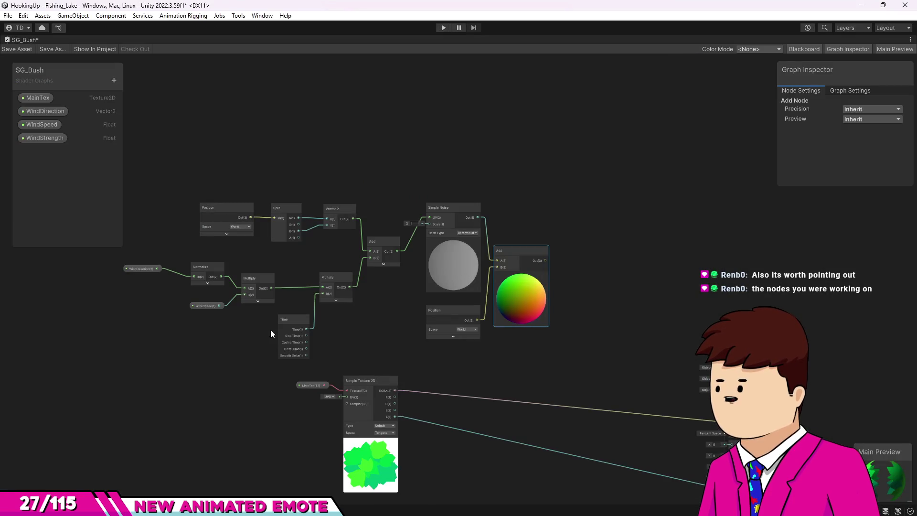
- Add a Transform node and connect the Add output into its input
{"action": "scroll", "coordinate": [428, 274], "scroll_direction": "up", "scroll_amount": 2}
{"action": "key", "text": "space"}
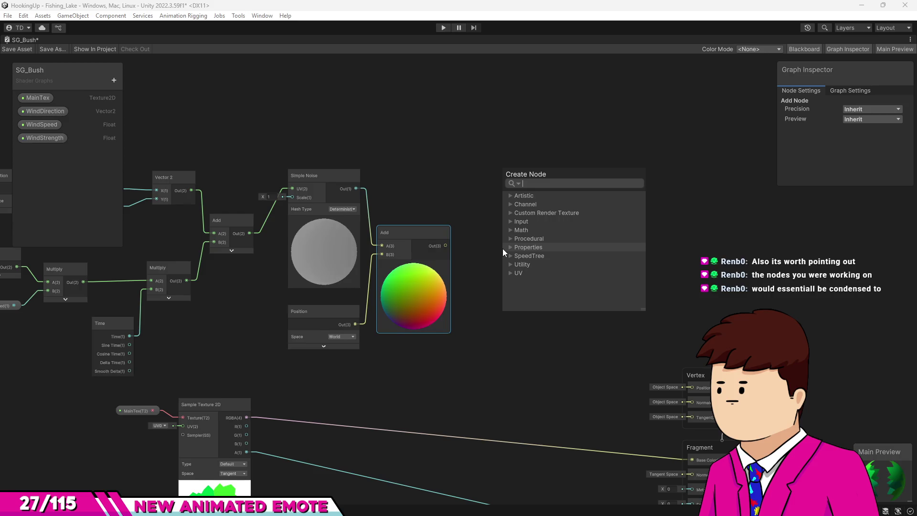
{"action": "type", "text": "tra"}
{"action": "key", "text": "Return"}
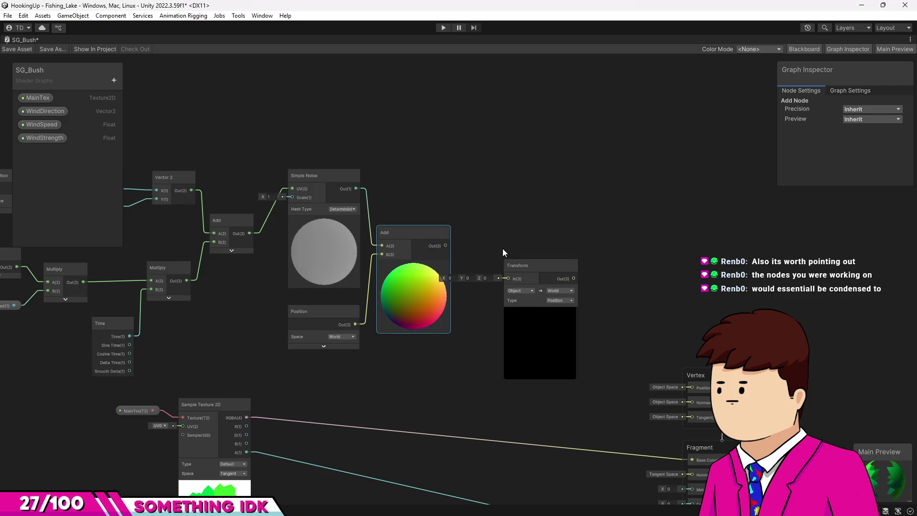
{"action": "scroll", "coordinate": [503, 269], "scroll_direction": "up", "scroll_amount": 2}
{"action": "mouse_move", "coordinate": [426, 238]}
{"action": "left_mouse_down"}
{"action": "mouse_move", "coordinate": [505, 281]}
{"action": "mouse_move", "coordinate": [489, 229]}
{"action": "mouse_move", "coordinate": [472, 223]}
{"action": "left_mouse_up"}
- Set the Transform from World to Object and wire its output to Vertex Position
{"action": "left_click", "coordinate": [453, 253]}
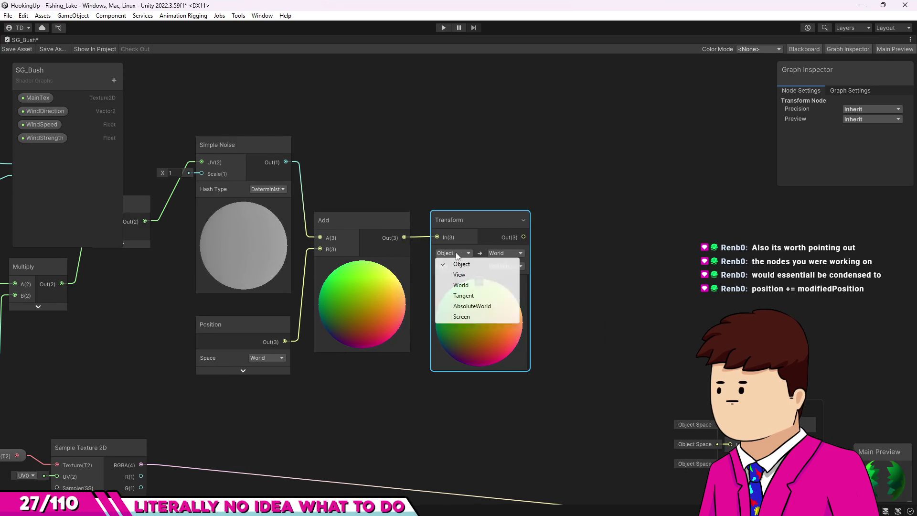
{"action": "left_click", "coordinate": [458, 285]}
{"action": "left_click", "coordinate": [505, 253]}
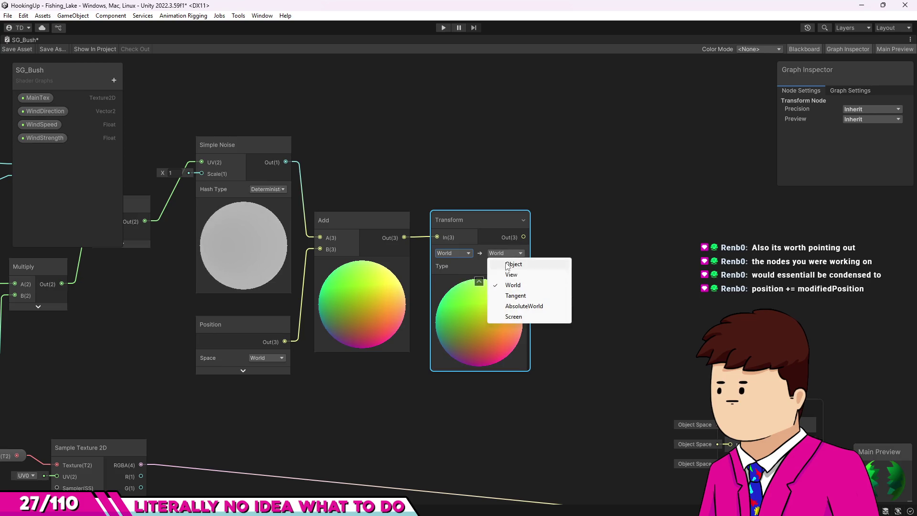
{"action": "left_click", "coordinate": [509, 264]}
{"action": "left_click_drag", "start_coordinate": [533, 276], "coordinate": [560, 291]}
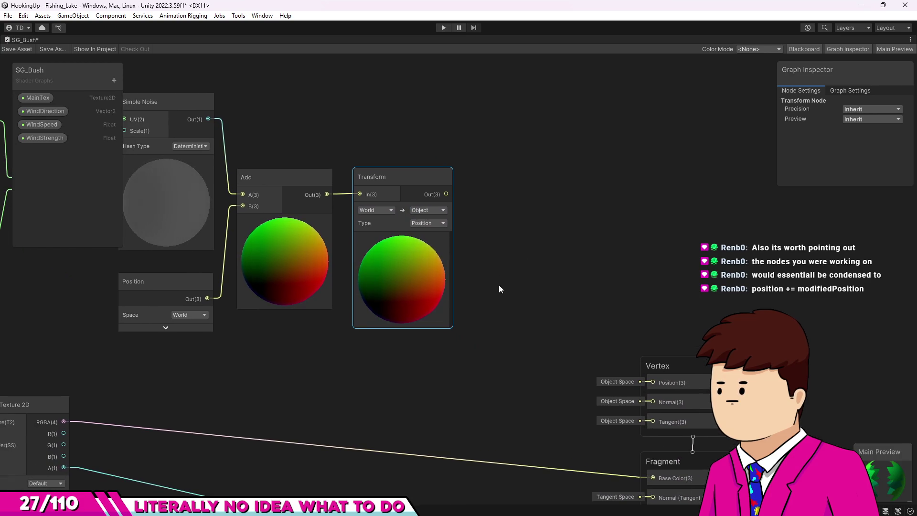
{"action": "left_click_drag", "start_coordinate": [502, 240], "coordinate": [653, 382]}
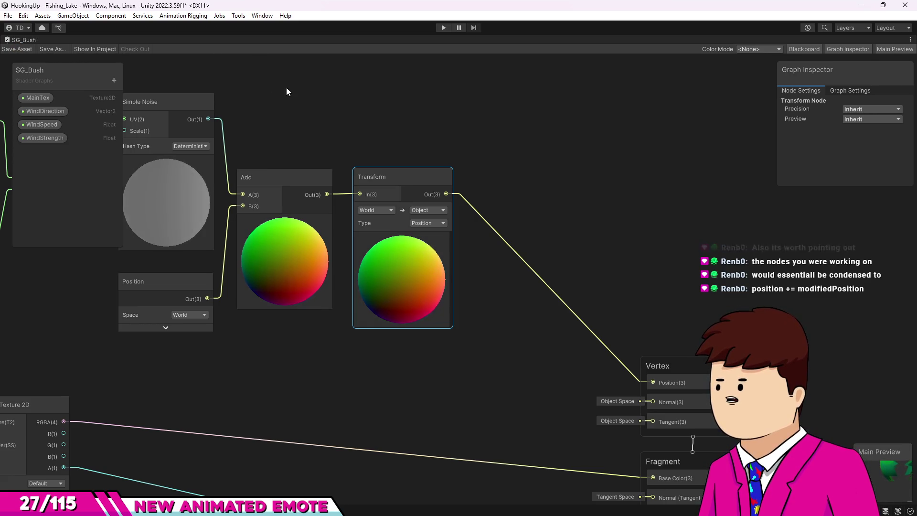
{"action": "double_click", "coordinate": [21, 41]}
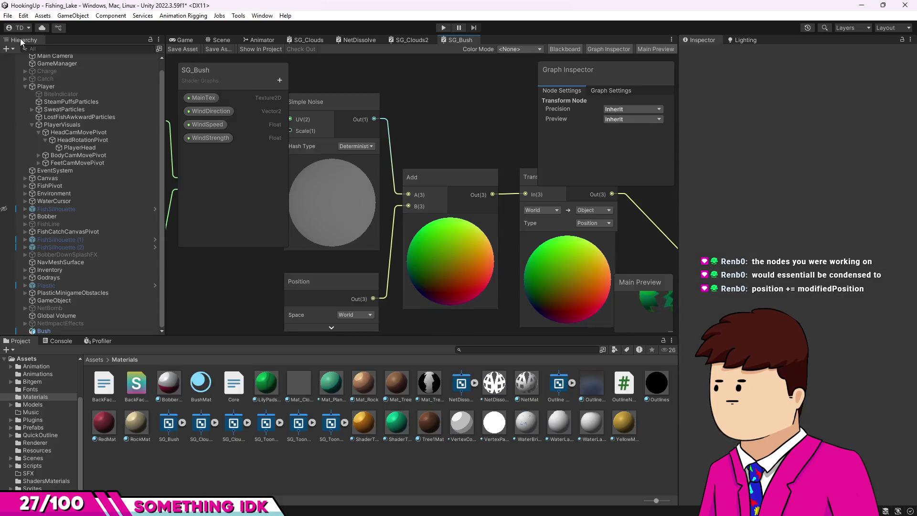
{"action": "left_click", "coordinate": [175, 39]}
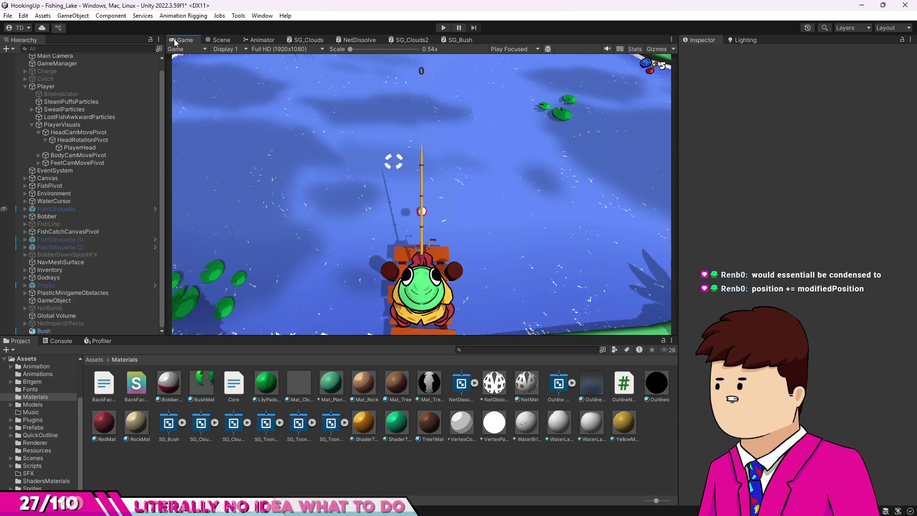
{"action": "left_click", "coordinate": [218, 40]}
{"action": "mouse_move", "coordinate": [286, 196]}
{"action": "left_mouse_down"}
{"action": "mouse_move", "coordinate": [467, 175]}
{"action": "mouse_move", "coordinate": [305, 204]}
{"action": "mouse_move", "coordinate": [335, 194]}
{"action": "mouse_move", "coordinate": [370, 144]}
{"action": "mouse_move", "coordinate": [357, 118]}
{"action": "left_mouse_up"}
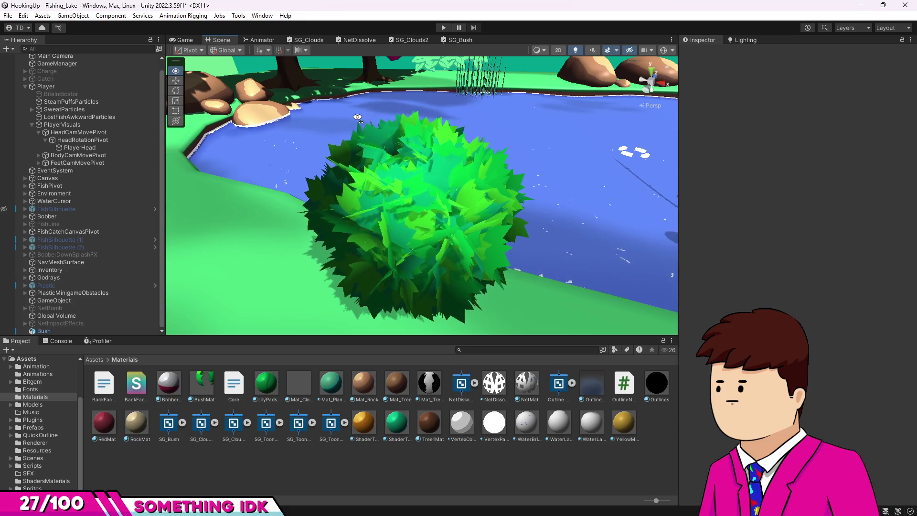
{"action": "scroll", "coordinate": [361, 124], "scroll_direction": "down", "scroll_amount": 5}
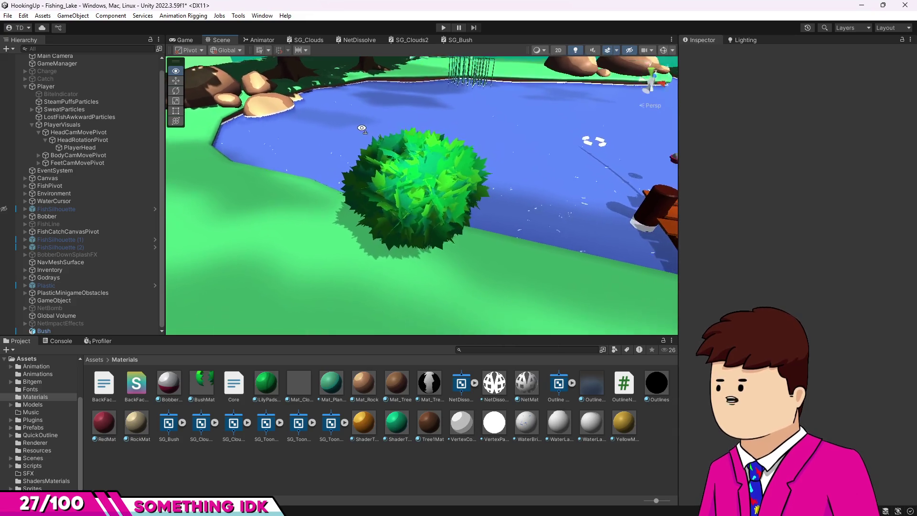
{"action": "mouse_move", "coordinate": [364, 130]}
{"action": "left_mouse_down"}
{"action": "mouse_move", "coordinate": [366, 94]}
{"action": "mouse_move", "coordinate": [309, 181]}
{"action": "left_mouse_up"}
{"action": "scroll", "coordinate": [310, 180], "scroll_direction": "down", "scroll_amount": 10}
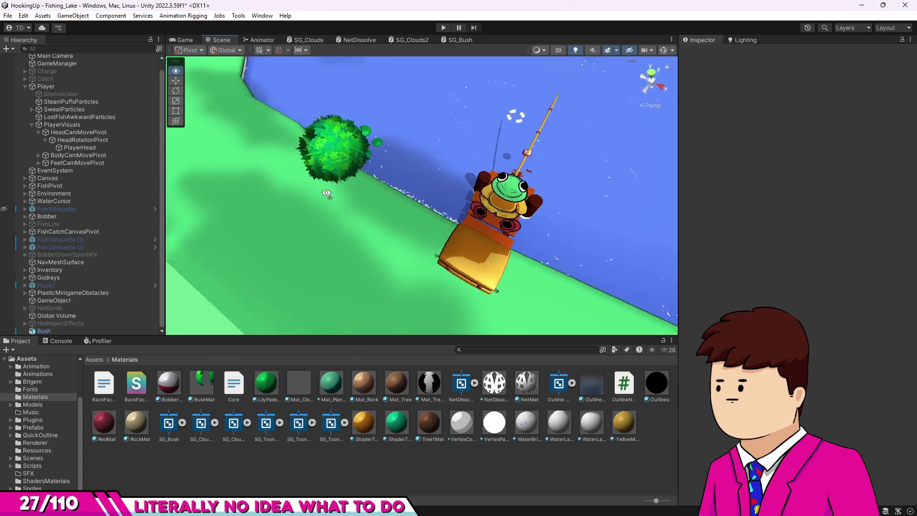
{"action": "left_click", "coordinate": [182, 39]}
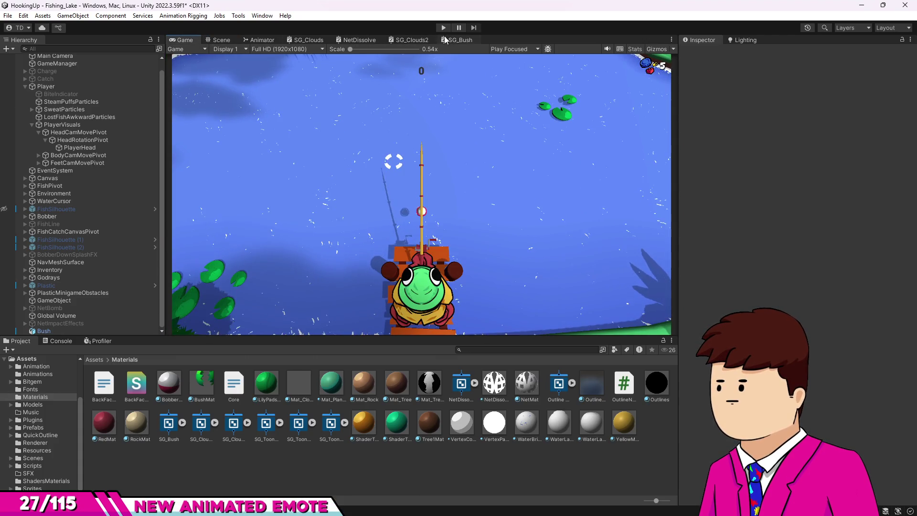
{"action": "left_click", "coordinate": [445, 40]}
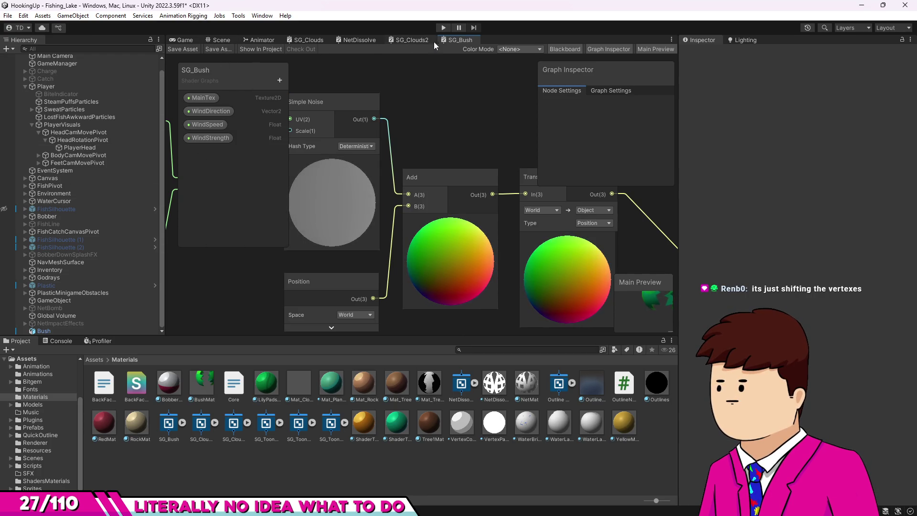
- Maximize the SG_Bush graph and pan and zoom across the wind nodes, Transform and Vertex block
{"action": "double_click", "coordinate": [448, 40]}
{"action": "scroll", "coordinate": [549, 267], "scroll_direction": "down", "scroll_amount": 3}
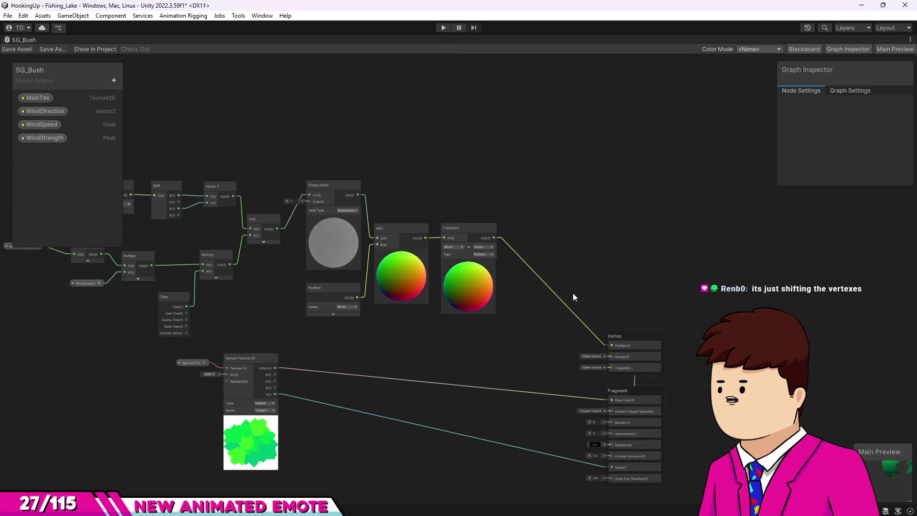
{"action": "left_click_drag", "start_coordinate": [569, 291], "coordinate": [677, 290]}
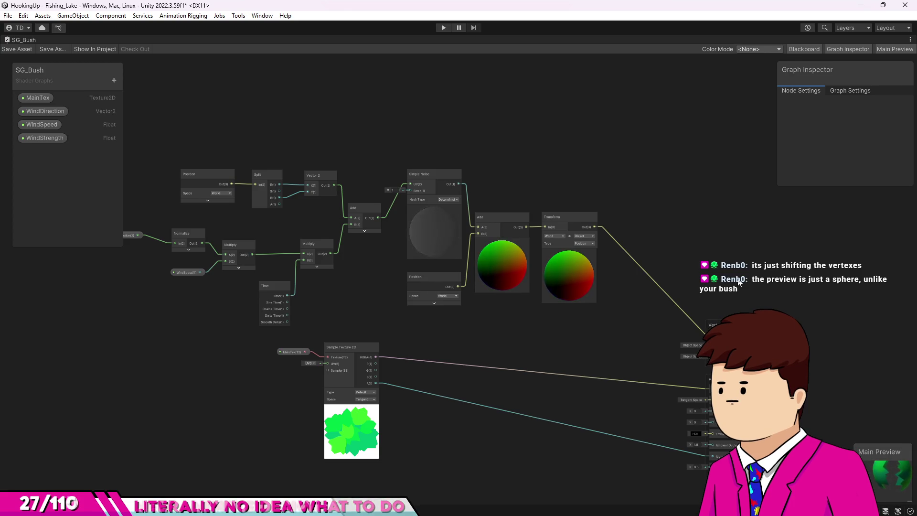
{"action": "scroll", "coordinate": [564, 328], "scroll_direction": "up", "scroll_amount": 2}
{"action": "scroll", "coordinate": [458, 340], "scroll_direction": "up", "scroll_amount": 2}
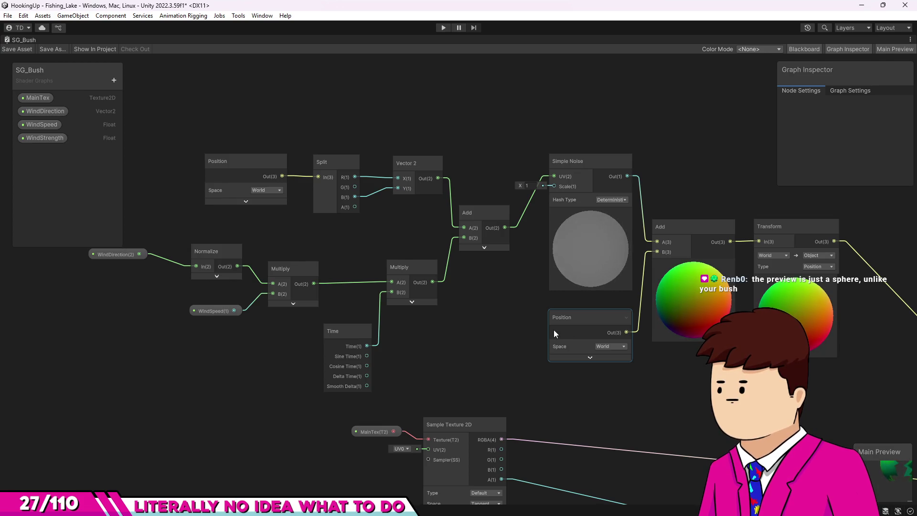
{"action": "left_click", "coordinate": [509, 268]}
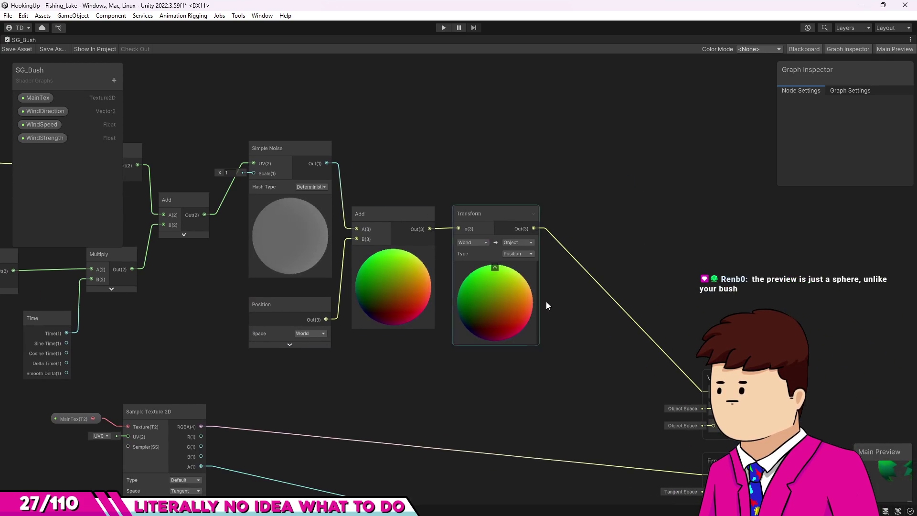
{"action": "left_click_drag", "start_coordinate": [445, 356], "coordinate": [312, 318]}
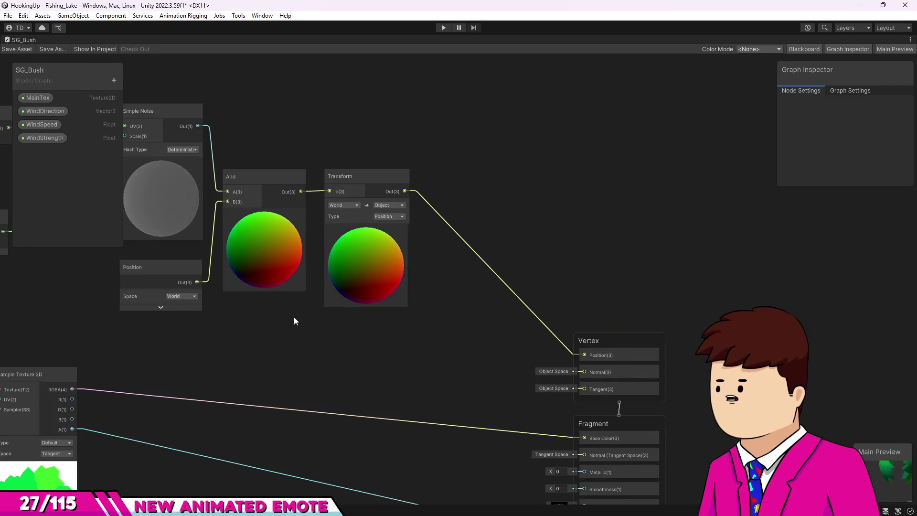
{"action": "scroll", "coordinate": [294, 316], "scroll_direction": "down", "scroll_amount": 1}
{"action": "scroll", "coordinate": [344, 242], "scroll_direction": "down", "scroll_amount": 2}
{"action": "left_click_drag", "start_coordinate": [344, 242], "coordinate": [416, 299]}
{"action": "scroll", "coordinate": [593, 370], "scroll_direction": "up", "scroll_amount": 3}
{"action": "scroll", "coordinate": [548, 361], "scroll_direction": "down", "scroll_amount": 2}
{"action": "left_click_drag", "start_coordinate": [548, 361], "coordinate": [593, 378]}
{"action": "scroll", "coordinate": [524, 350], "scroll_direction": "right", "scroll_amount": 5}
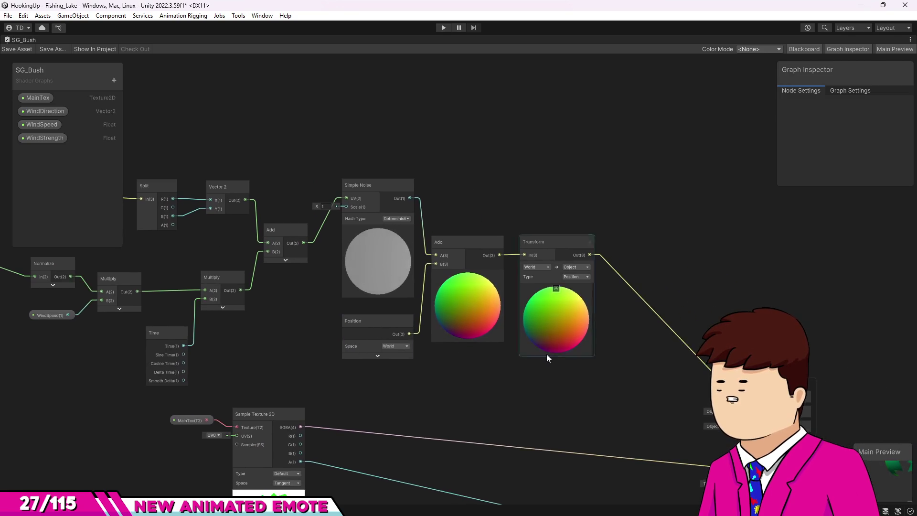
{"action": "scroll", "coordinate": [432, 354], "scroll_direction": "down", "scroll_amount": 2}
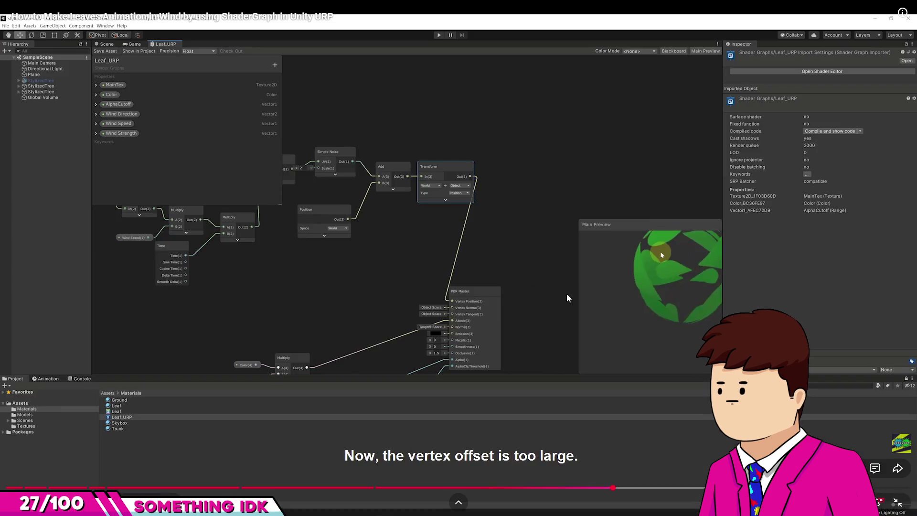
- Play the tutorial until the noise is multiplied by Wind Strength, then pause it
{"action": "left_click", "coordinate": [565, 305]}
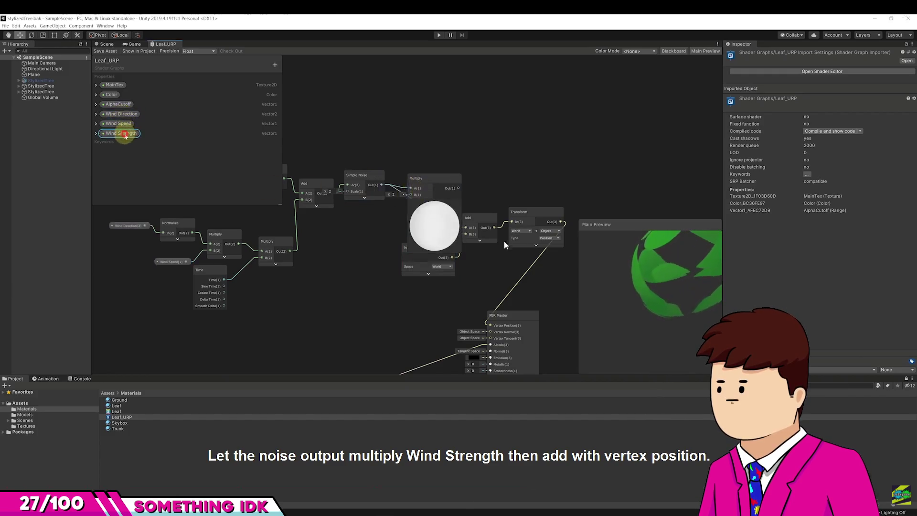
{"action": "left_click", "coordinate": [391, 186]}
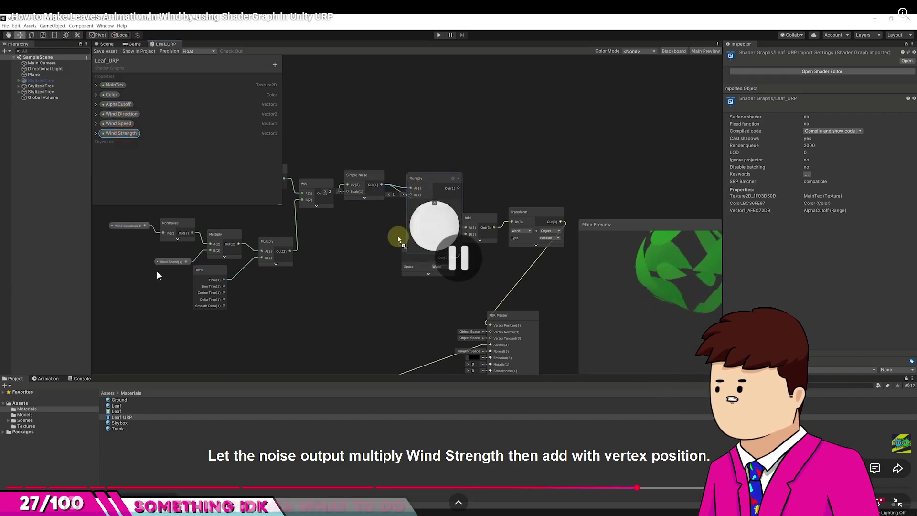
{"action": "left_click", "coordinate": [385, 176]}
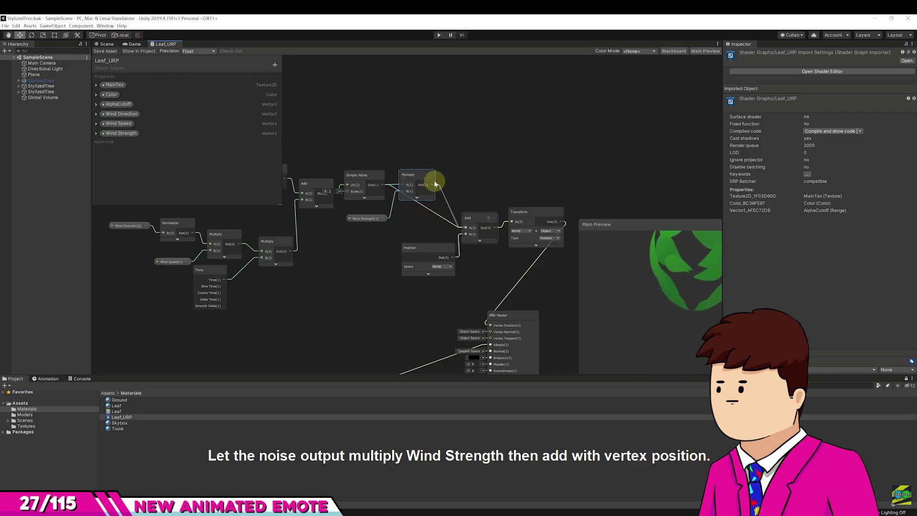
{"action": "mouse_move", "coordinate": [466, 175]}
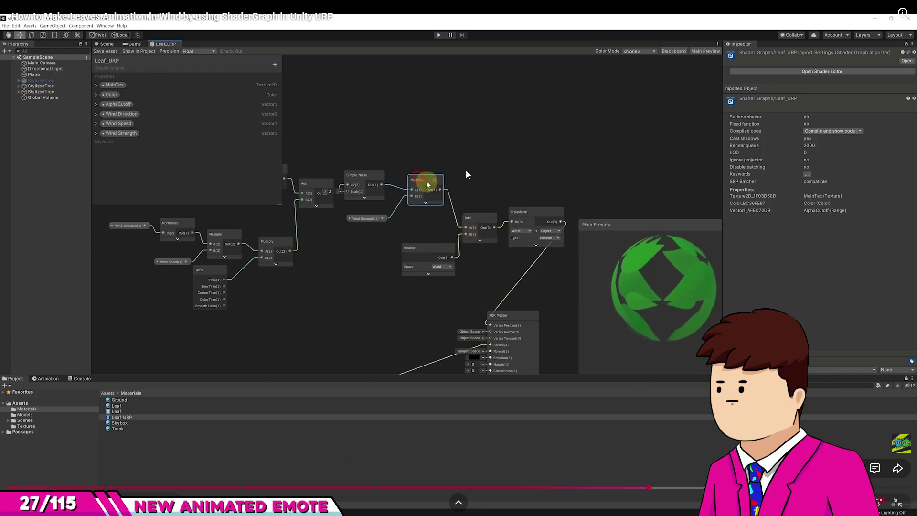
{"action": "left_click", "coordinate": [416, 221]}
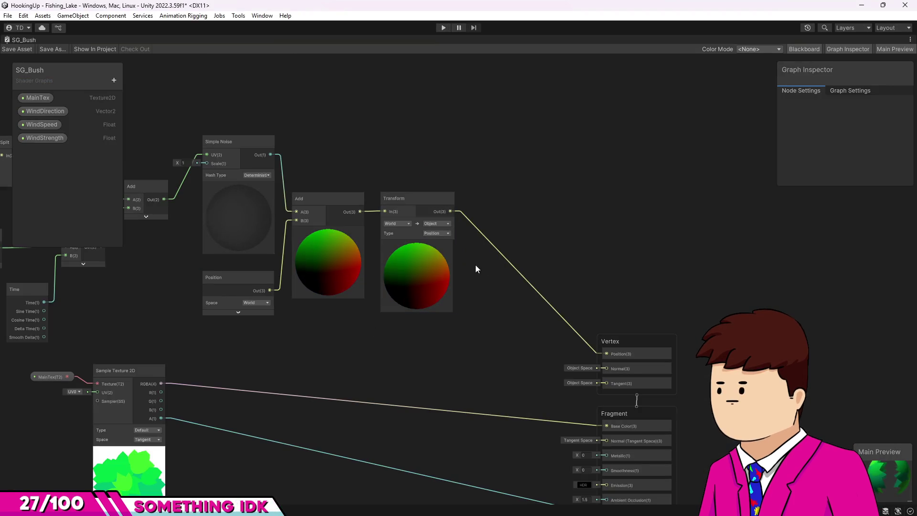
- Drop a WindStrength property node into the graph and shift the Transform node right
{"action": "key", "text": "space"}
{"action": "key", "text": "Escape"}
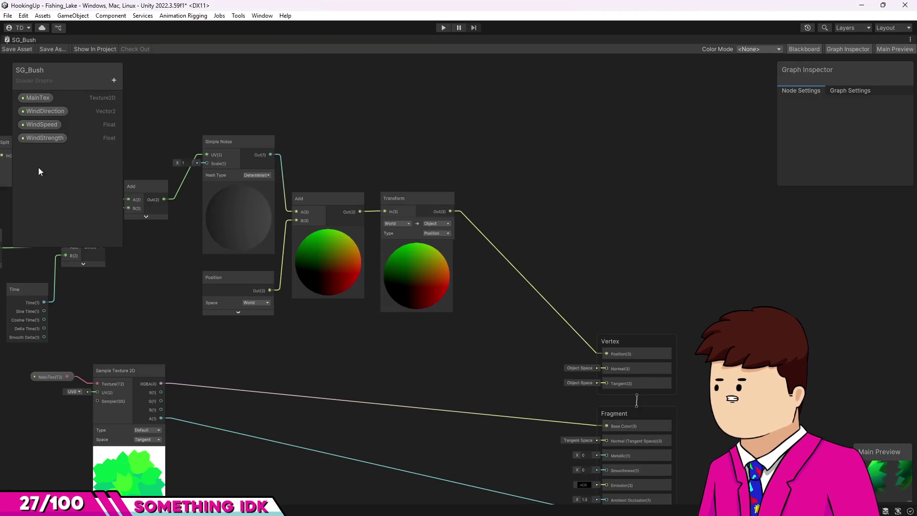
{"action": "left_click", "coordinate": [47, 138]}
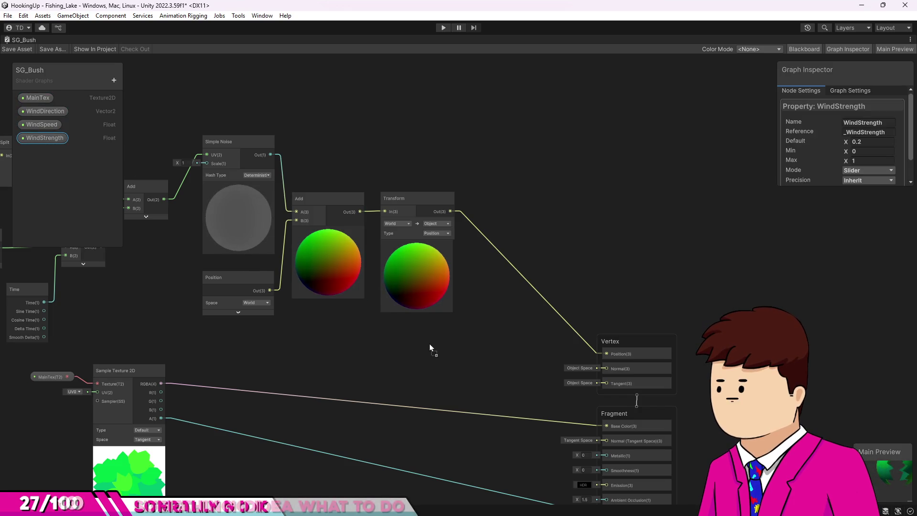
{"action": "left_click_drag", "start_coordinate": [430, 344], "coordinate": [411, 340]}
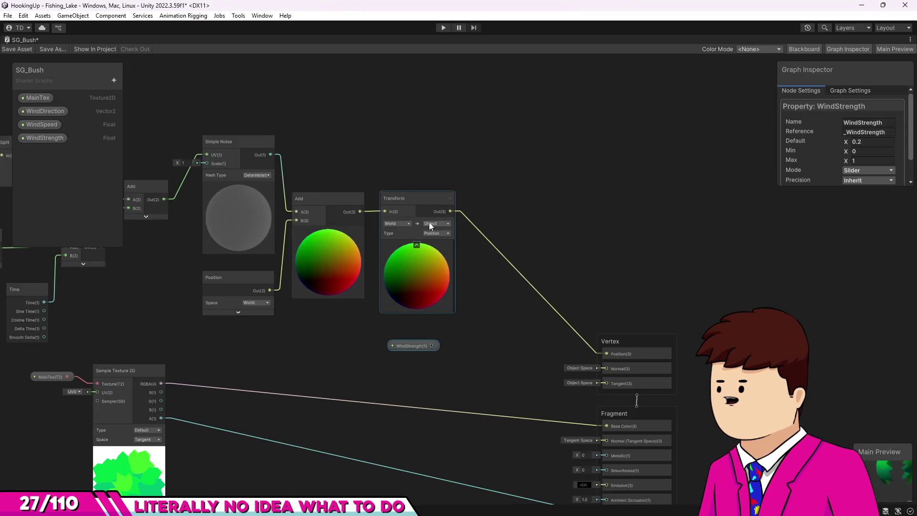
{"action": "mouse_move", "coordinate": [400, 211]}
{"action": "left_mouse_down"}
{"action": "mouse_move", "coordinate": [476, 206]}
{"action": "mouse_move", "coordinate": [518, 216]}
{"action": "left_mouse_up"}
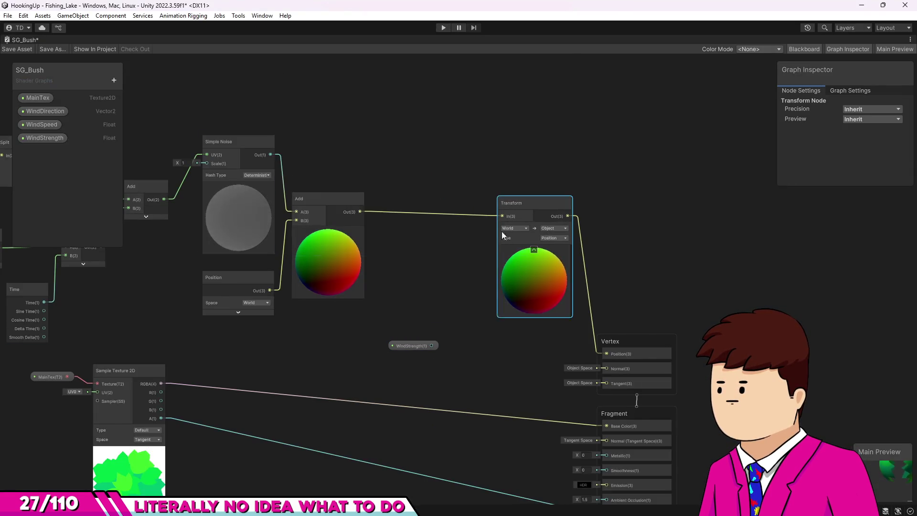
{"action": "left_click_drag", "start_coordinate": [418, 347], "coordinate": [405, 169]}
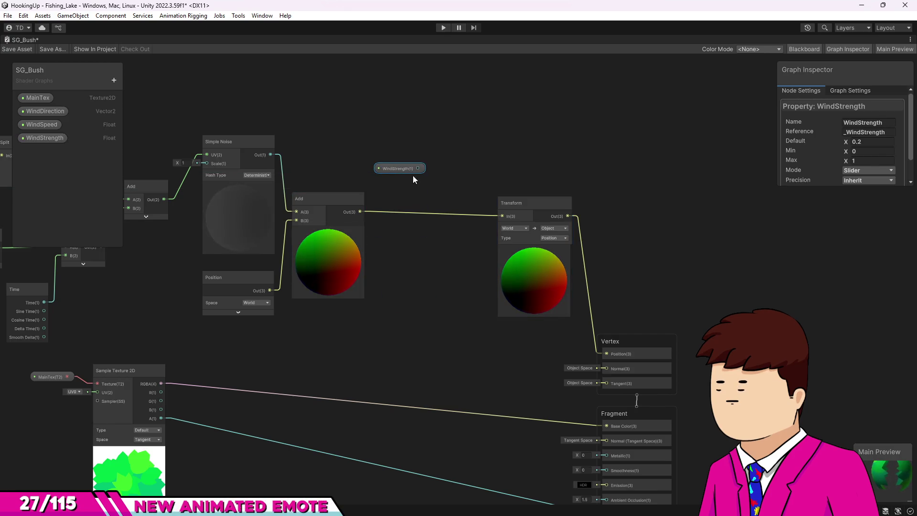
- Add a Multiply node fed by WindStrength and the Add output into B, with preview hidden
{"action": "key", "text": "space"}
{"action": "type", "text": "m"}
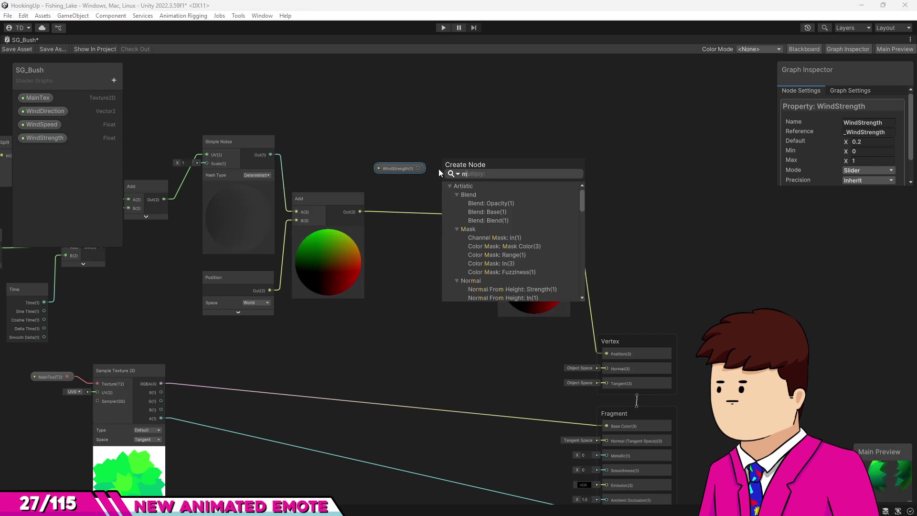
{"action": "type", "text": "ulti"}
{"action": "key", "text": "Return"}
{"action": "left_click", "coordinate": [397, 170]}
{"action": "left_click_drag", "start_coordinate": [446, 180], "coordinate": [408, 197]}
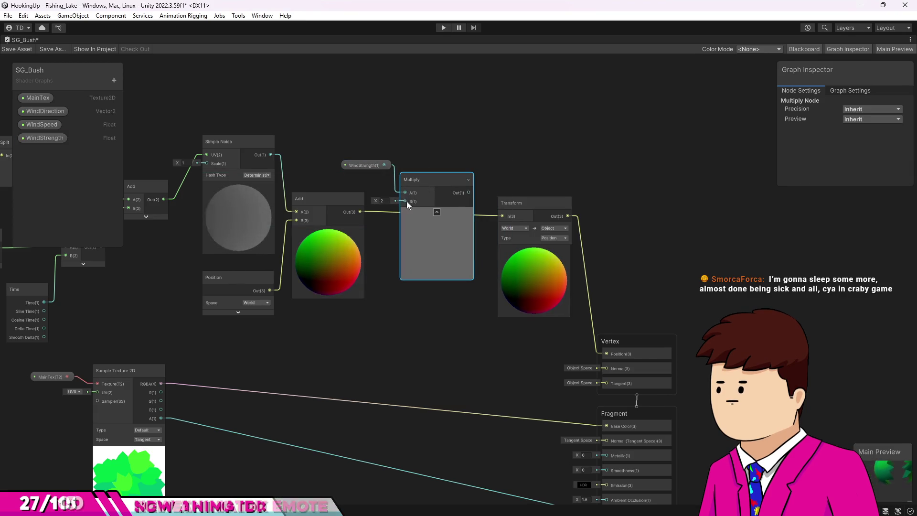
{"action": "left_click", "coordinate": [423, 206]}
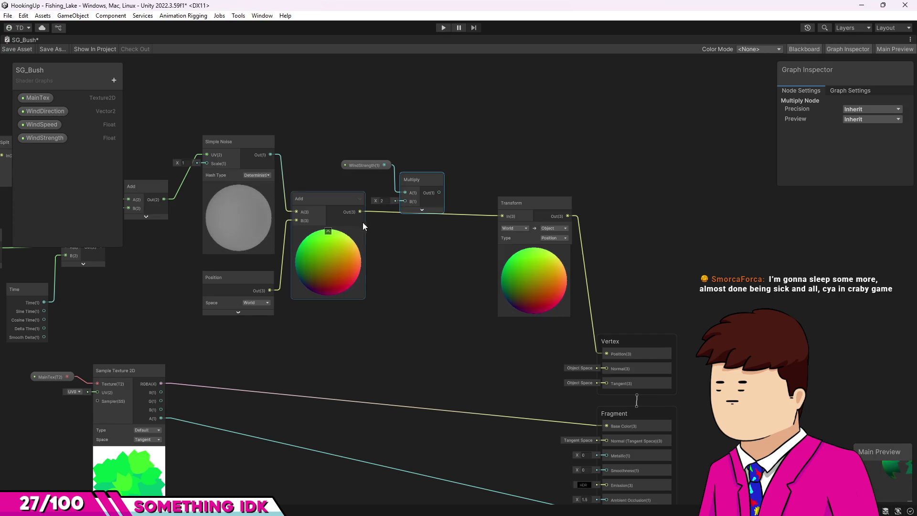
{"action": "mouse_move", "coordinate": [360, 211]}
{"action": "left_mouse_down"}
{"action": "mouse_move", "coordinate": [403, 202]}
{"action": "mouse_move", "coordinate": [488, 214]}
{"action": "left_mouse_up"}
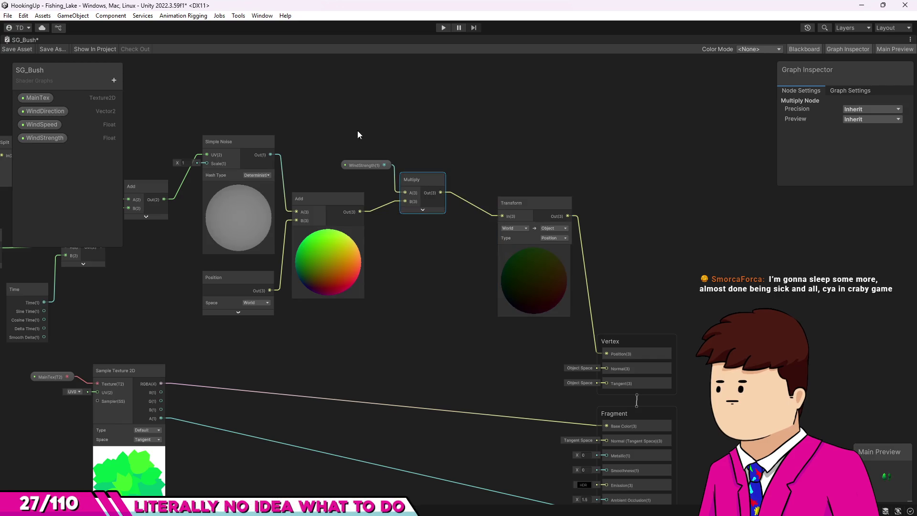
{"action": "left_click_drag", "start_coordinate": [419, 178], "coordinate": [419, 178]}
{"action": "mouse_move", "coordinate": [414, 181]}
{"action": "left_mouse_down"}
{"action": "mouse_move", "coordinate": [426, 197]}
{"action": "mouse_move", "coordinate": [418, 193]}
{"action": "left_mouse_up"}
{"action": "left_click", "coordinate": [382, 191]}
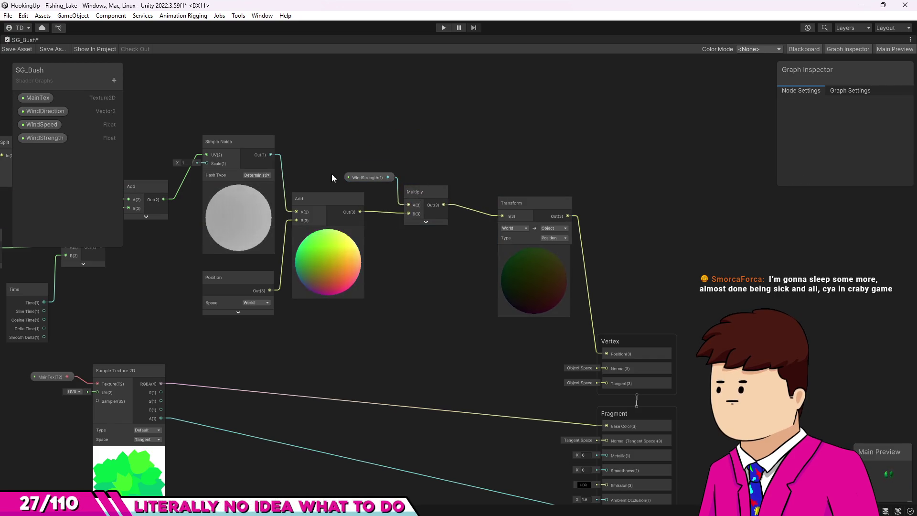
- Save SG_Bush, check the bush in the Scene view, then reopen the graph
{"action": "left_click", "coordinate": [12, 49]}
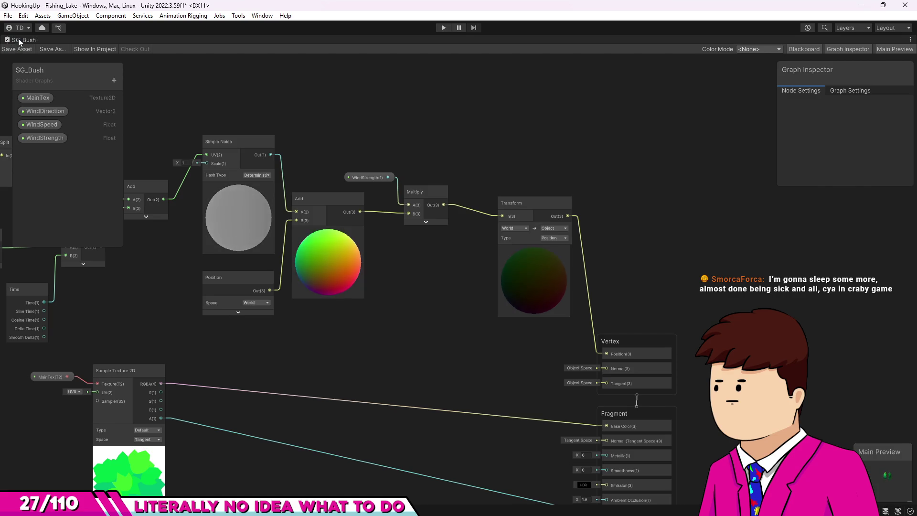
{"action": "double_click", "coordinate": [19, 40]}
{"action": "left_click", "coordinate": [218, 40]}
{"action": "mouse_move", "coordinate": [311, 153]}
{"action": "left_mouse_down"}
{"action": "mouse_move", "coordinate": [337, 156]}
{"action": "mouse_move", "coordinate": [328, 139]}
{"action": "mouse_move", "coordinate": [382, 117]}
{"action": "left_mouse_up"}
{"action": "key", "text": "alt+Tab"}
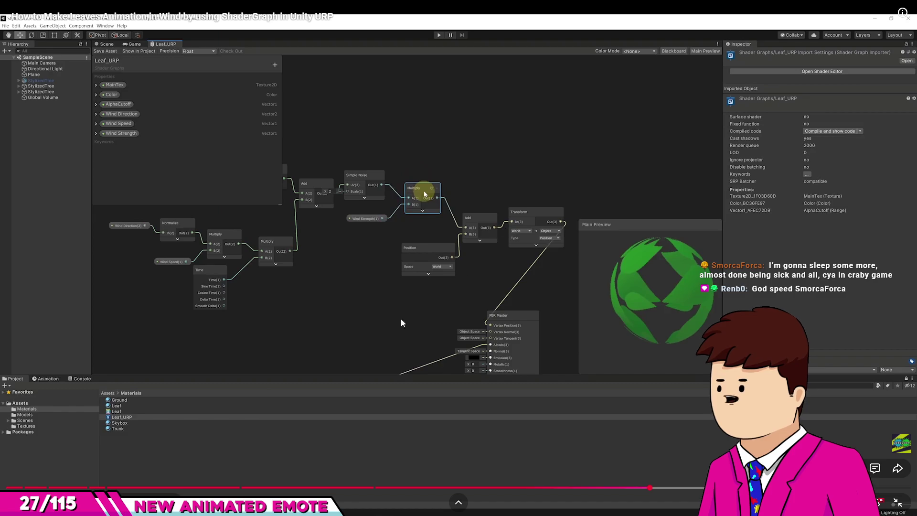
{"action": "key", "text": "alt+Tab"}
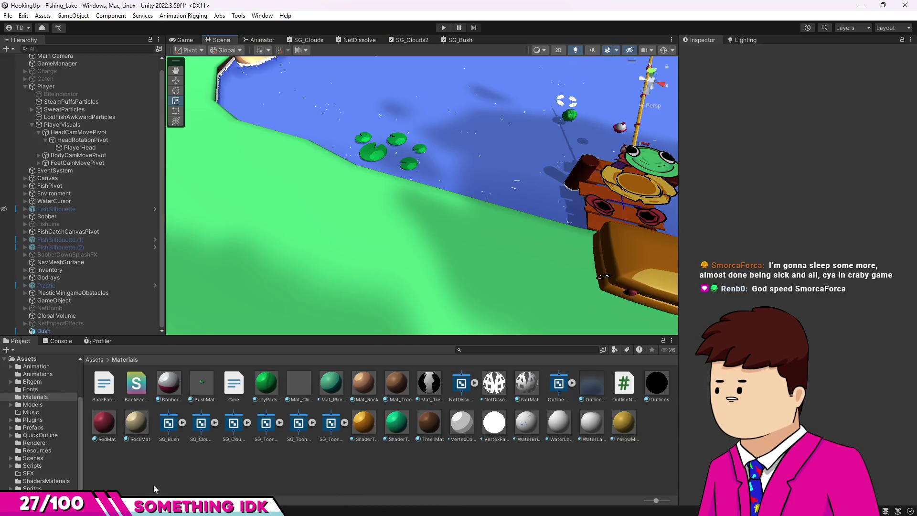
{"action": "left_click", "coordinate": [460, 41]}
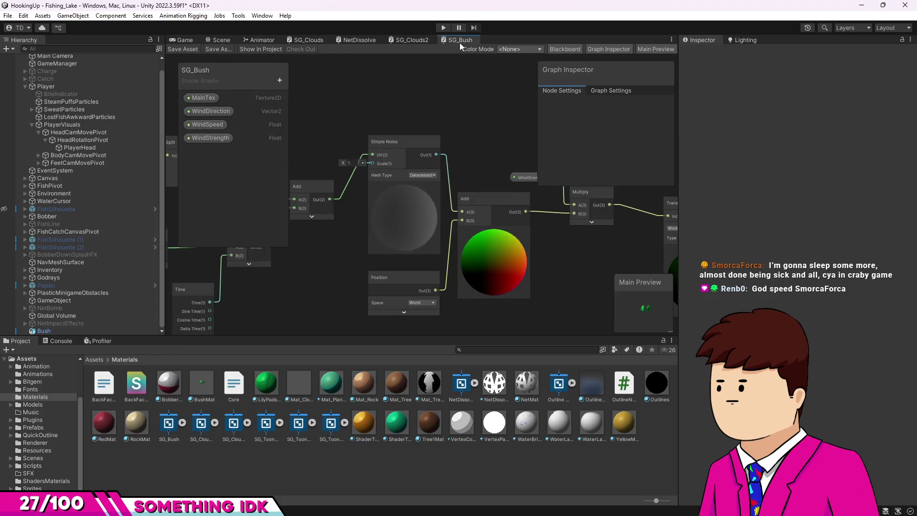
- Delete Multiply's old links and feed Simple Noise into Multiply's B input beside WindStrength
{"action": "mouse_move", "coordinate": [482, 198]}
{"action": "left_mouse_down"}
{"action": "mouse_move", "coordinate": [527, 188]}
{"action": "mouse_move", "coordinate": [373, 216]}
{"action": "mouse_move", "coordinate": [408, 189]}
{"action": "mouse_move", "coordinate": [500, 187]}
{"action": "mouse_move", "coordinate": [482, 170]}
{"action": "mouse_move", "coordinate": [481, 141]}
{"action": "mouse_move", "coordinate": [442, 136]}
{"action": "left_mouse_up"}
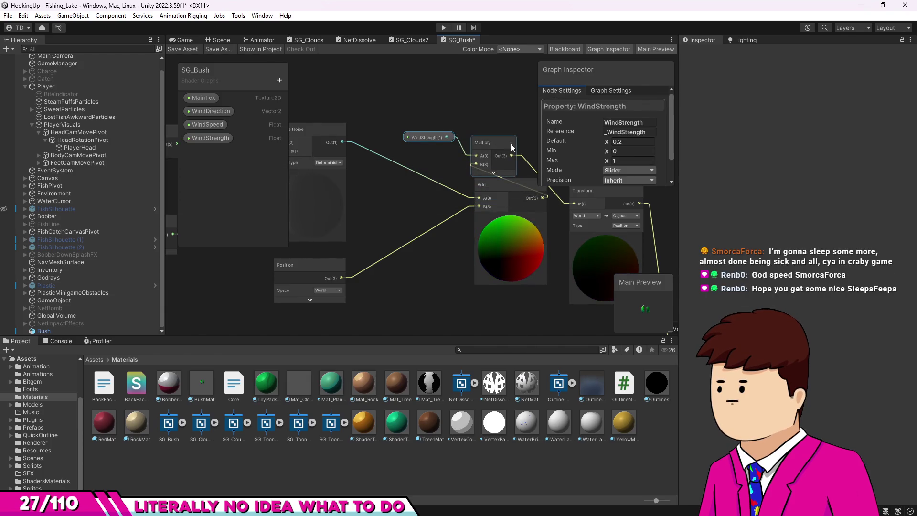
{"action": "left_click_drag", "start_coordinate": [501, 147], "coordinate": [492, 109]}
{"action": "left_click", "coordinate": [506, 163]}
{"action": "key", "text": "Delete"}
{"action": "mouse_move", "coordinate": [418, 95]}
{"action": "left_mouse_down"}
{"action": "mouse_move", "coordinate": [476, 108]}
{"action": "mouse_move", "coordinate": [427, 162]}
{"action": "left_mouse_up"}
{"action": "left_click_drag", "start_coordinate": [372, 193], "coordinate": [371, 174]}
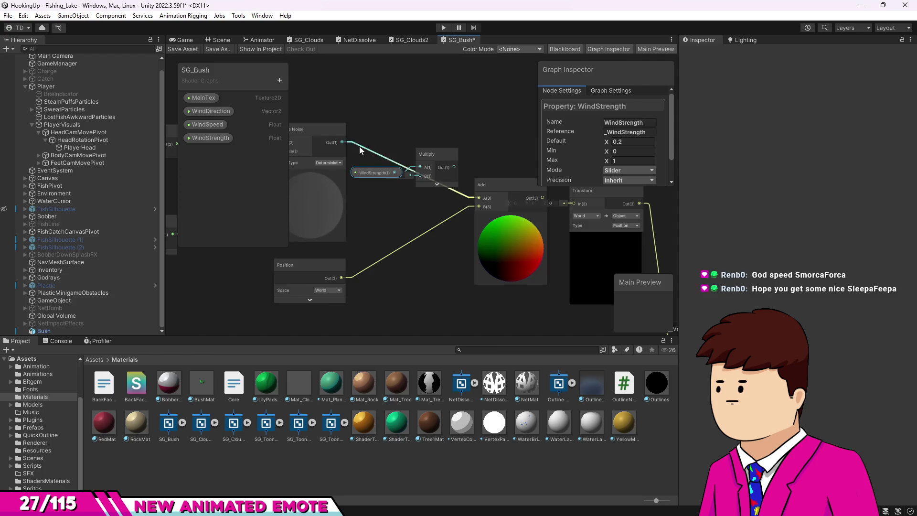
{"action": "left_click_drag", "start_coordinate": [343, 143], "coordinate": [419, 176]}
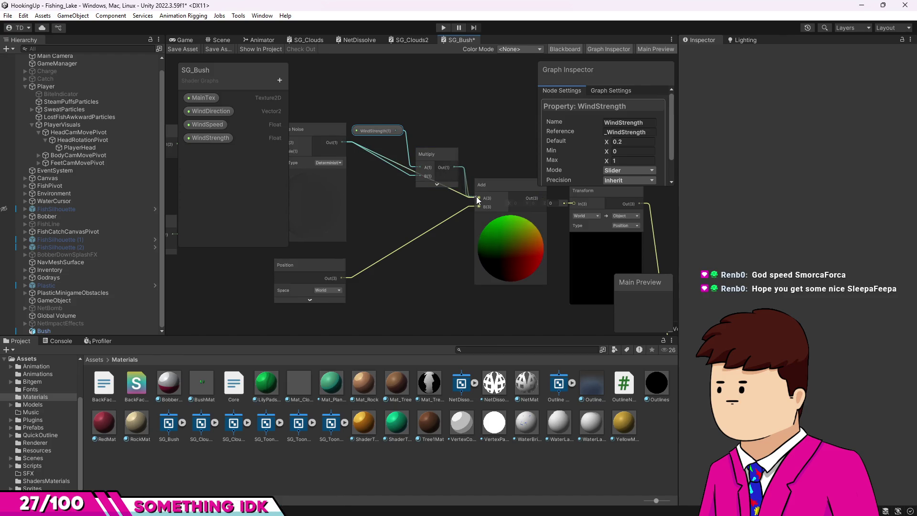
{"action": "left_click_drag", "start_coordinate": [439, 164], "coordinate": [431, 177]}
{"action": "left_click_drag", "start_coordinate": [378, 131], "coordinate": [378, 141]}
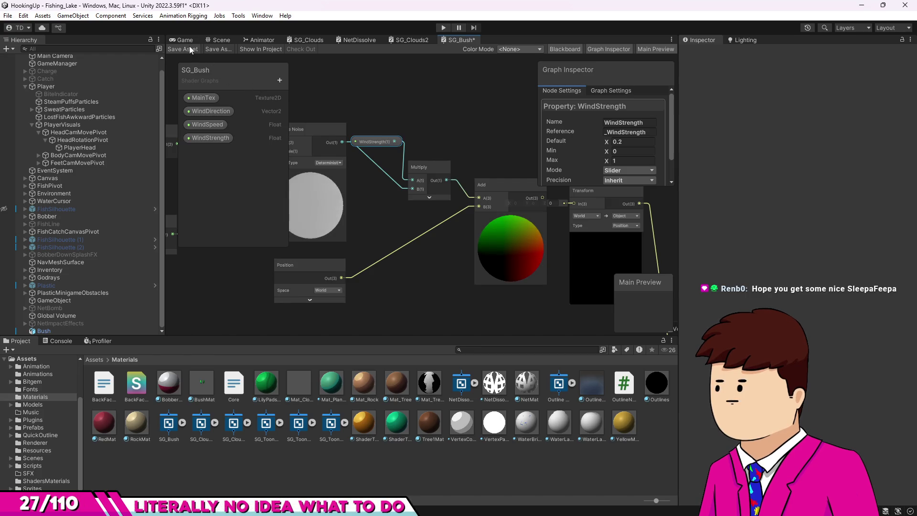
{"action": "left_click", "coordinate": [221, 40]}
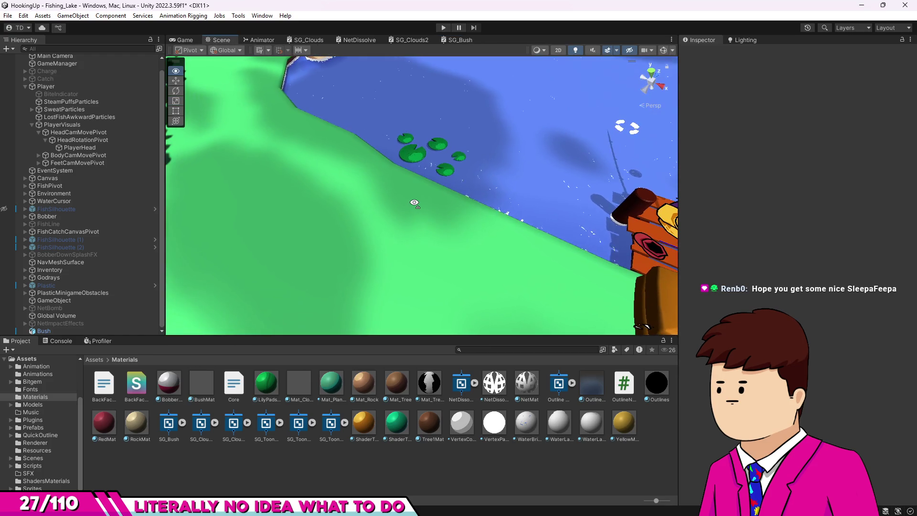
- In SG_Bush, move the Multiply and WindStrength nodes up together
{"action": "left_click", "coordinate": [459, 41]}
{"action": "scroll", "coordinate": [414, 208], "scroll_direction": "down", "scroll_amount": 2}
{"action": "left_click", "coordinate": [417, 155]}
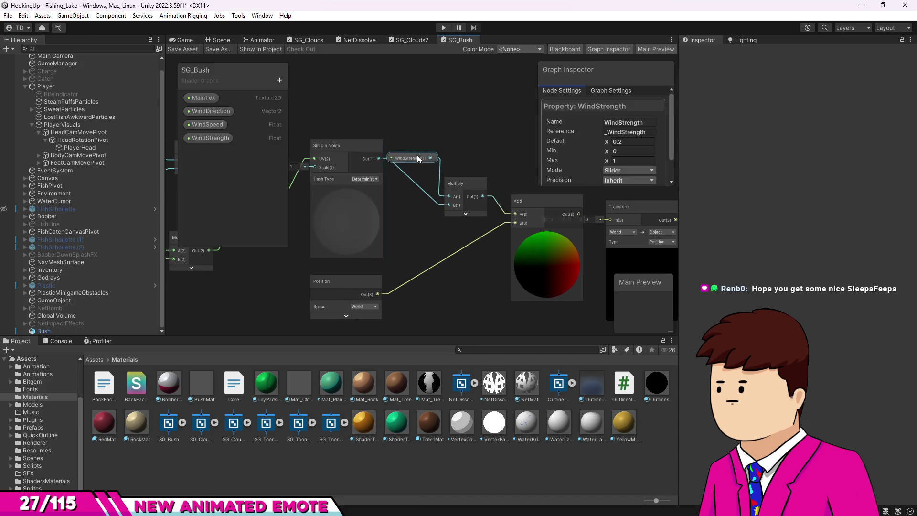
{"action": "mouse_move", "coordinate": [463, 184]}
{"action": "left_mouse_down"}
{"action": "mouse_move", "coordinate": [462, 169]}
{"action": "mouse_move", "coordinate": [411, 141]}
{"action": "left_mouse_up"}
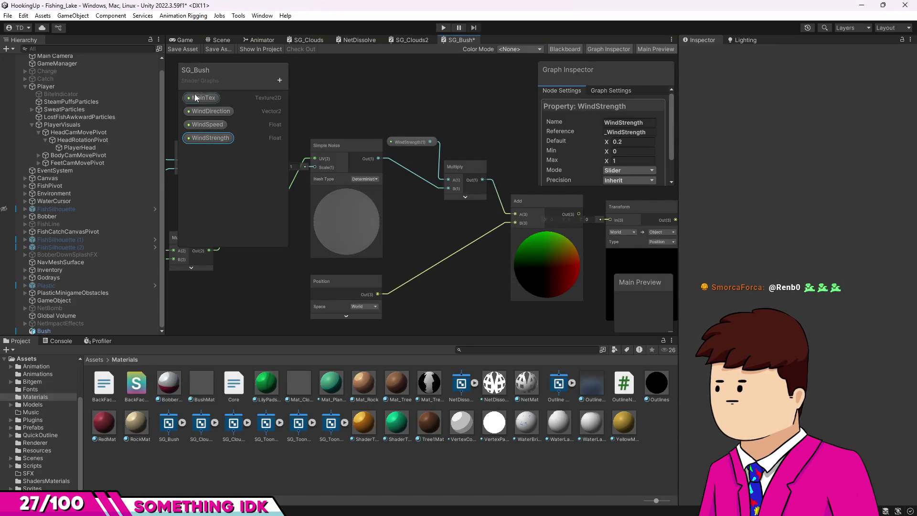
- Inspect BushMat's WindSpeed 1.2 and WindStrength 0.2, and look over the Game and Scene views
{"action": "left_click", "coordinate": [199, 384]}
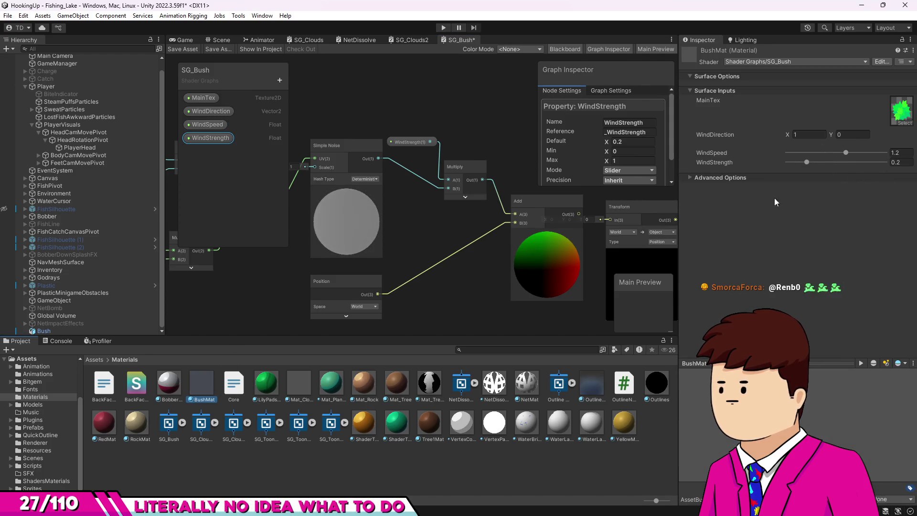
{"action": "left_click", "coordinate": [182, 39]}
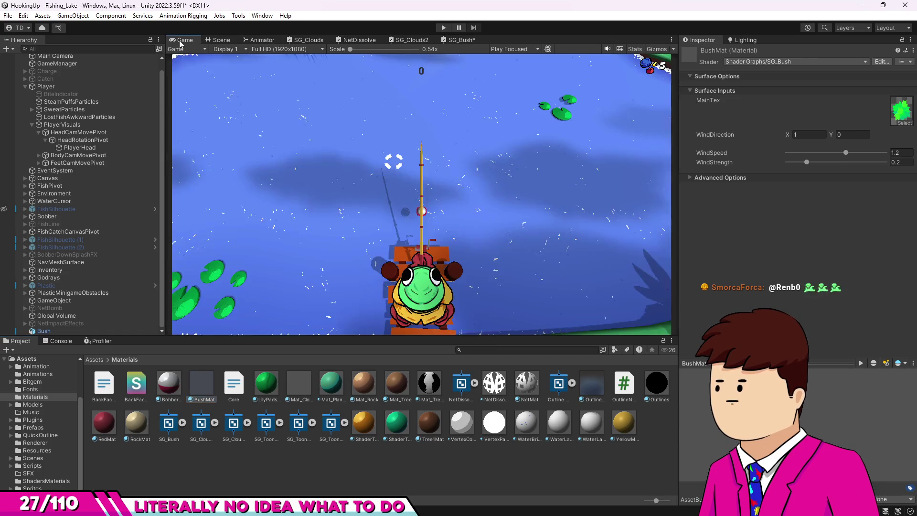
{"action": "left_click", "coordinate": [221, 39]}
{"action": "mouse_move", "coordinate": [306, 158]}
{"action": "left_mouse_down"}
{"action": "mouse_move", "coordinate": [334, 167]}
{"action": "mouse_move", "coordinate": [391, 127]}
{"action": "mouse_move", "coordinate": [372, 146]}
{"action": "mouse_move", "coordinate": [374, 117]}
{"action": "mouse_move", "coordinate": [384, 123]}
{"action": "left_mouse_up"}
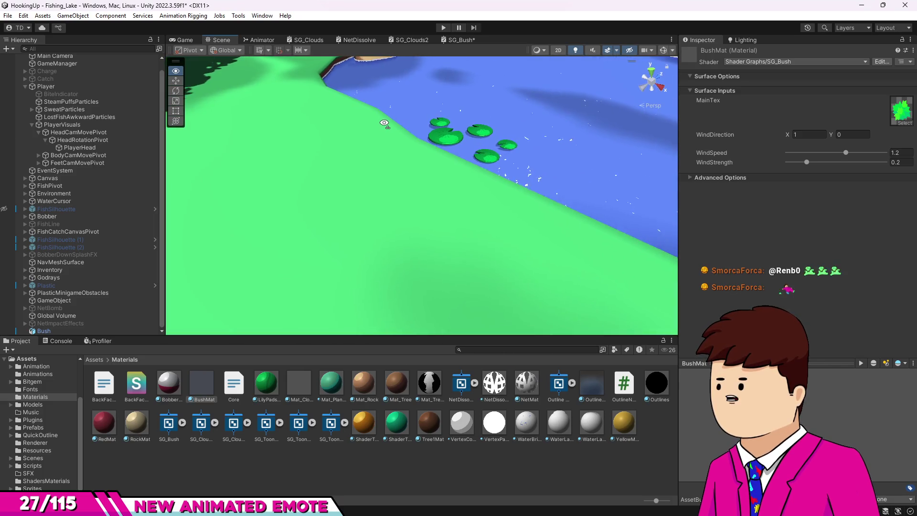
{"action": "left_click", "coordinate": [459, 40]}
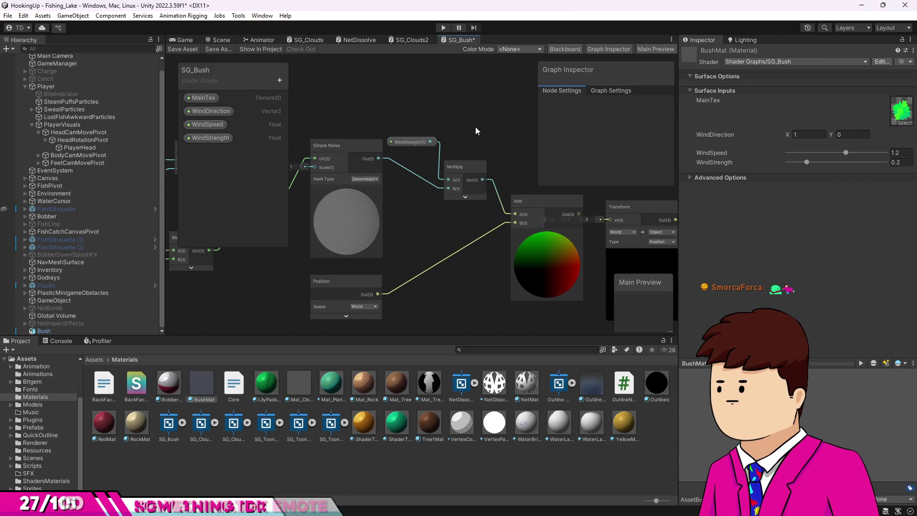
- Rearrange the graph, moving the Position node next to the Add node
{"action": "mouse_move", "coordinate": [444, 222]}
{"action": "left_mouse_down"}
{"action": "mouse_move", "coordinate": [421, 168]}
{"action": "mouse_move", "coordinate": [440, 200]}
{"action": "left_mouse_up"}
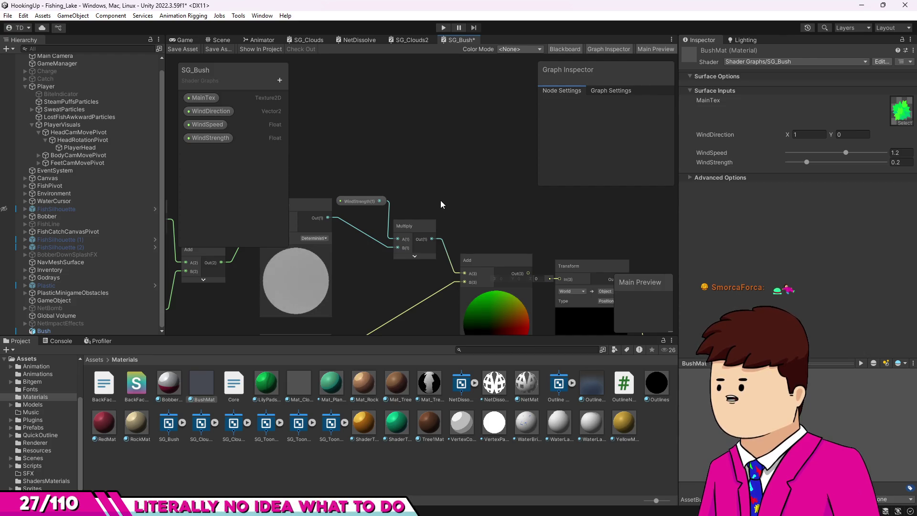
{"action": "scroll", "coordinate": [440, 200], "scroll_direction": "down", "scroll_amount": 1}
{"action": "mouse_move", "coordinate": [425, 204]}
{"action": "left_mouse_down"}
{"action": "mouse_move", "coordinate": [483, 191]}
{"action": "mouse_move", "coordinate": [462, 213]}
{"action": "left_mouse_up"}
{"action": "scroll", "coordinate": [474, 184], "scroll_direction": "up", "scroll_amount": 3}
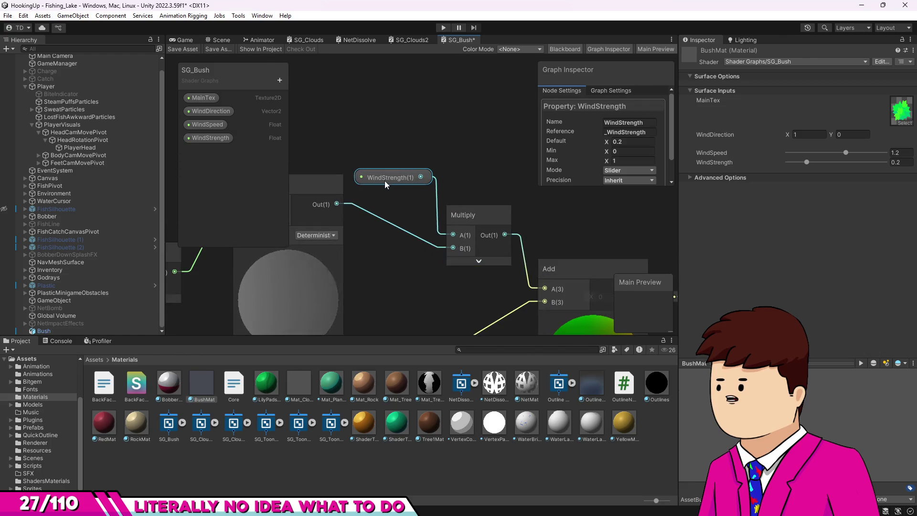
{"action": "left_click", "coordinate": [458, 196]}
{"action": "scroll", "coordinate": [477, 217], "scroll_direction": "down", "scroll_amount": 4}
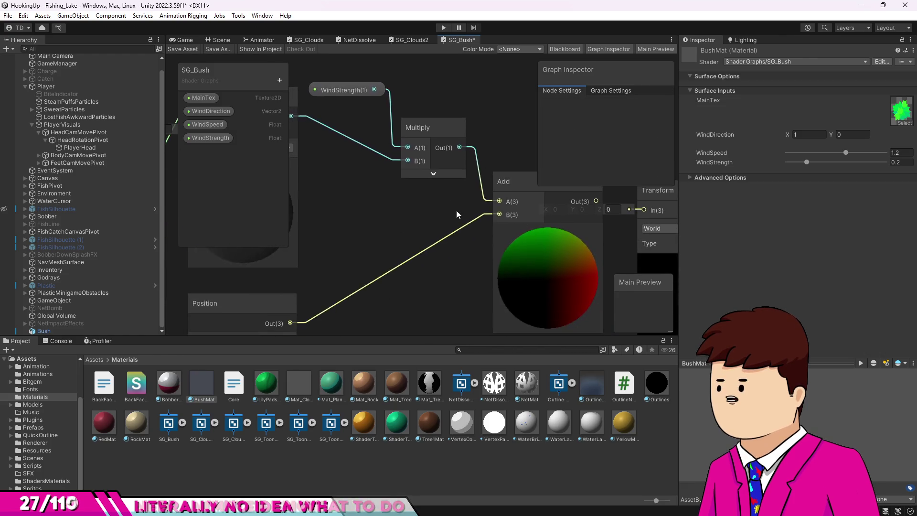
{"action": "mouse_move", "coordinate": [272, 291]}
{"action": "left_mouse_down"}
{"action": "mouse_move", "coordinate": [319, 287]}
{"action": "mouse_move", "coordinate": [374, 224]}
{"action": "mouse_move", "coordinate": [385, 242]}
{"action": "left_mouse_up"}
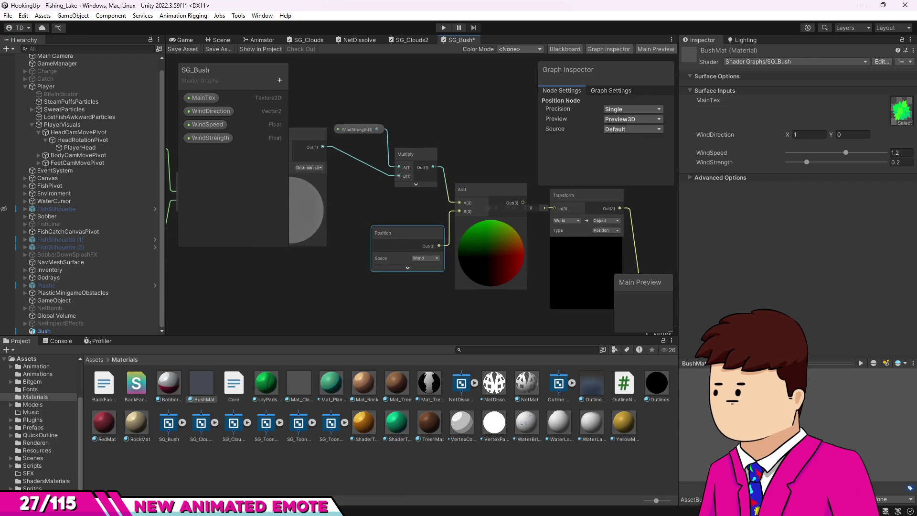
- Briefly check the tutorial video, then return to Unity
{"action": "key", "text": "alt+Tab"}
{"action": "left_click", "coordinate": [605, 282]}
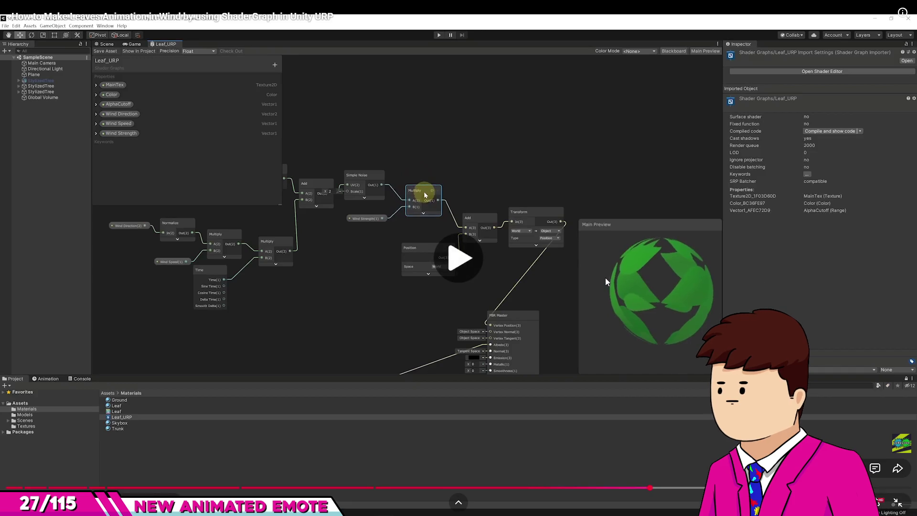
{"action": "left_click", "coordinate": [603, 276]}
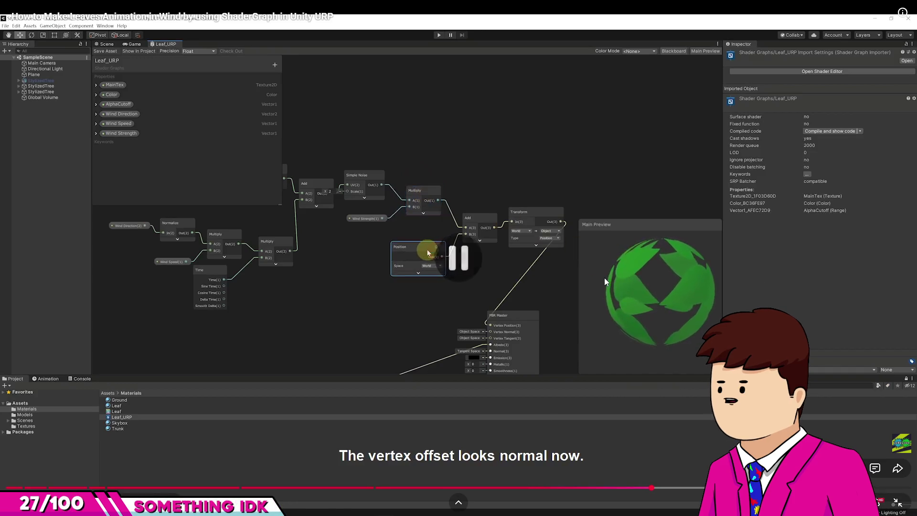
{"action": "key", "text": "alt+Tab"}
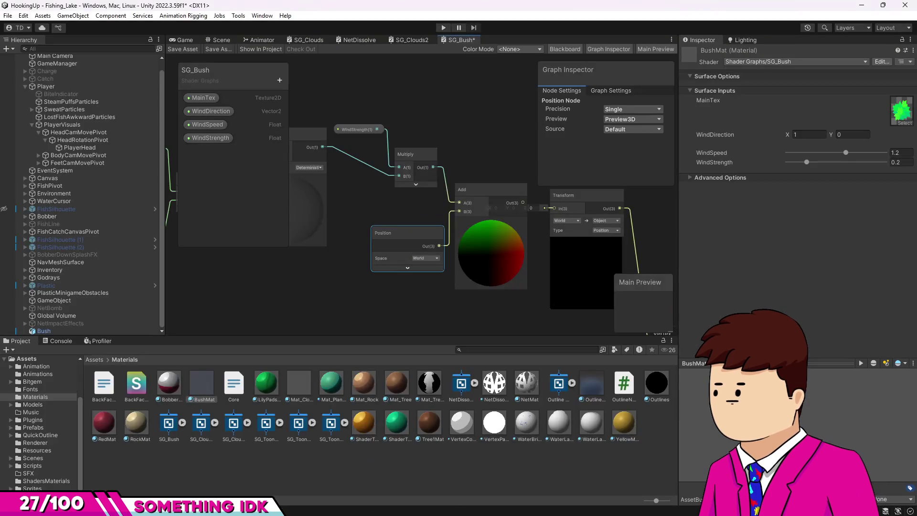
- Connect Add Out to the Transform input, save SG_Bush, and view the bush in the Scene
{"action": "left_click_drag", "start_coordinate": [425, 249], "coordinate": [313, 212]}
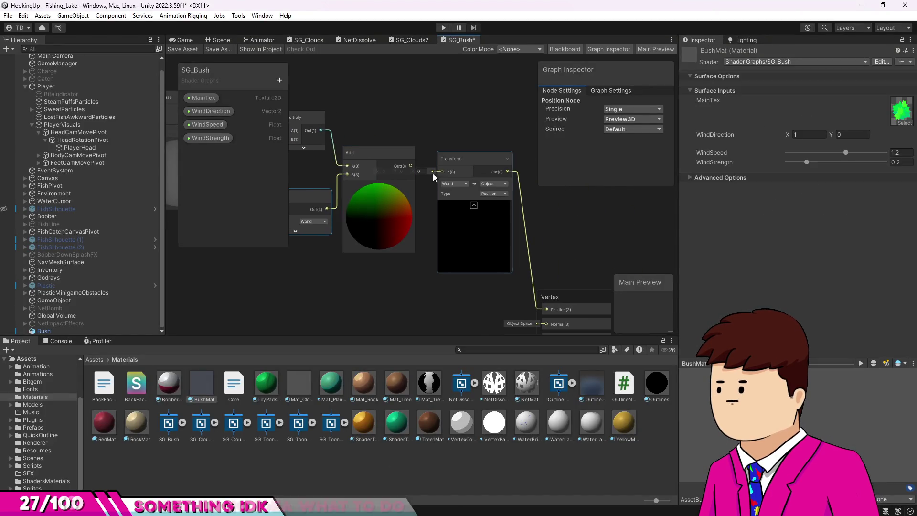
{"action": "left_click_drag", "start_coordinate": [410, 166], "coordinate": [442, 171]}
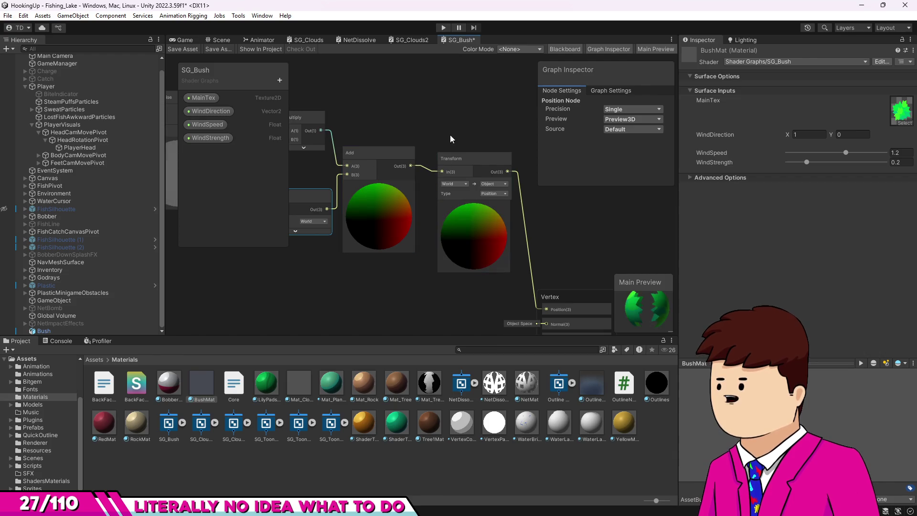
{"action": "left_click", "coordinate": [170, 49]}
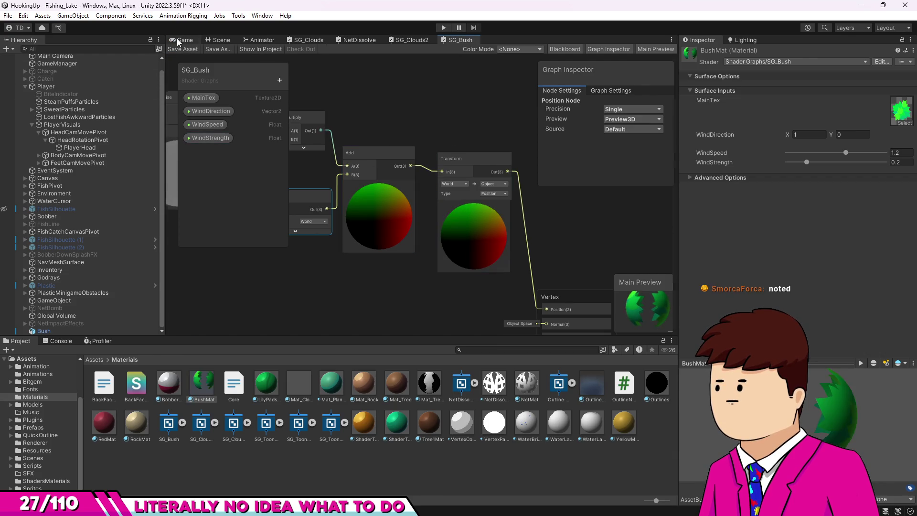
{"action": "left_click", "coordinate": [181, 40]}
{"action": "left_click", "coordinate": [218, 40]}
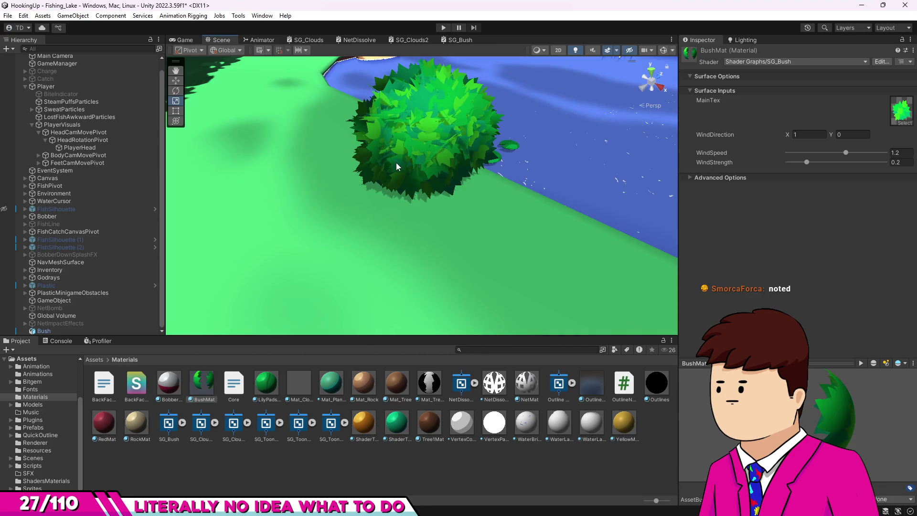
- Orbit around the bush and lower BushMat's WindStrength slider from 0.2 to 0.141
{"action": "left_click_drag", "start_coordinate": [396, 166], "coordinate": [356, 158]}
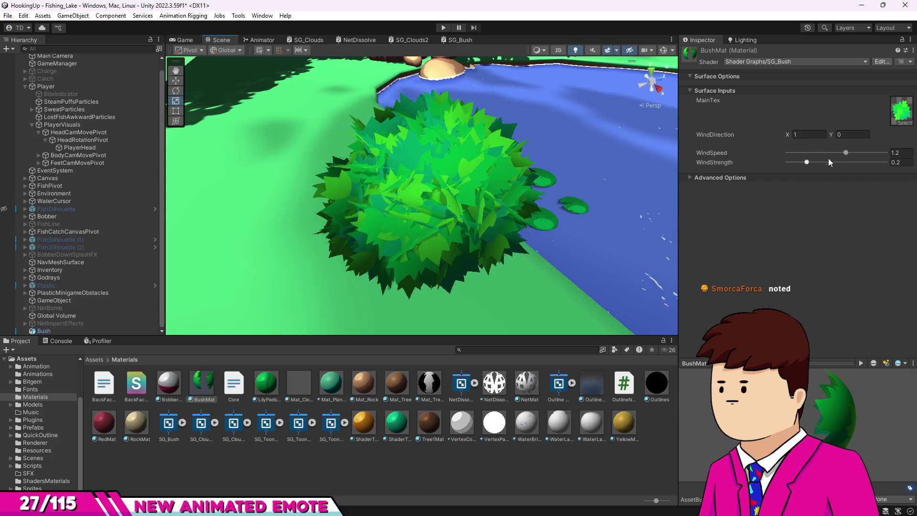
{"action": "left_click_drag", "start_coordinate": [808, 162], "coordinate": [796, 162]}
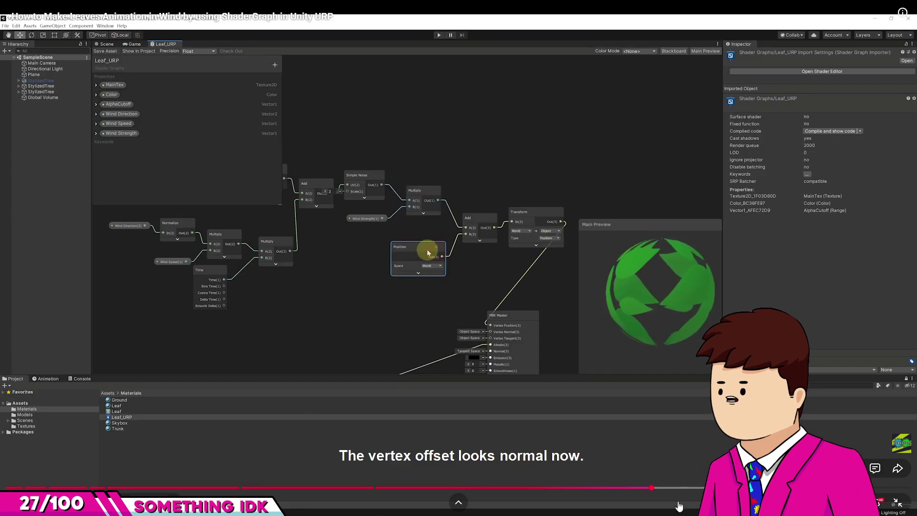
- Watch the tutorial's wind-strength and leaf-wiggle steps, then orbit back around the bush in Unity
{"action": "key", "text": "space"}
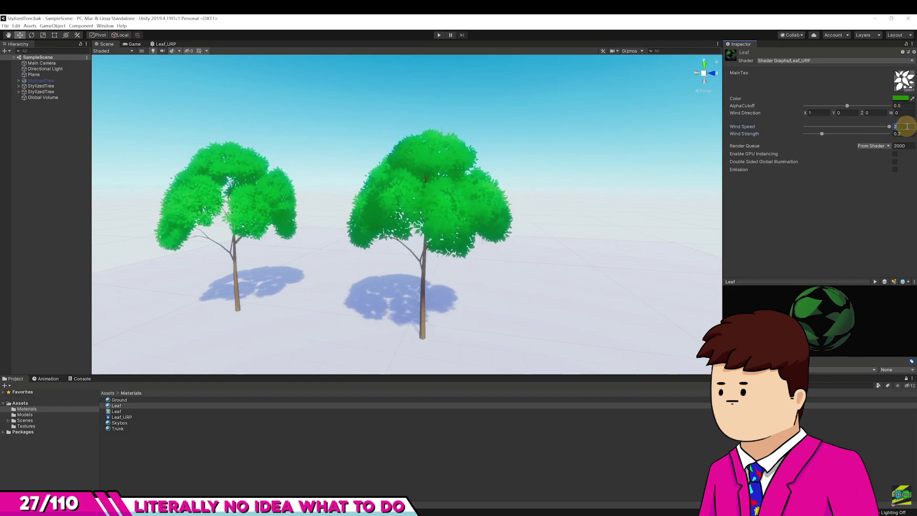
{"action": "left_click", "coordinate": [169, 44]}
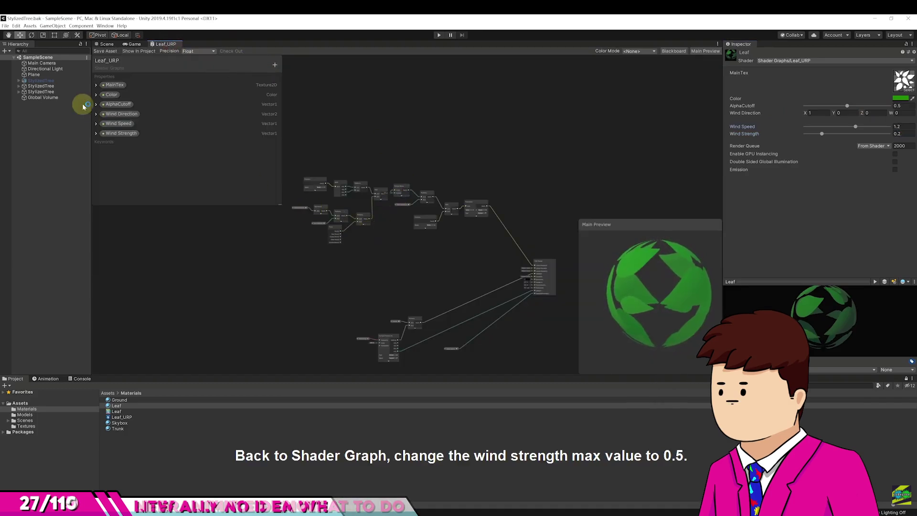
{"action": "left_click", "coordinate": [96, 134]}
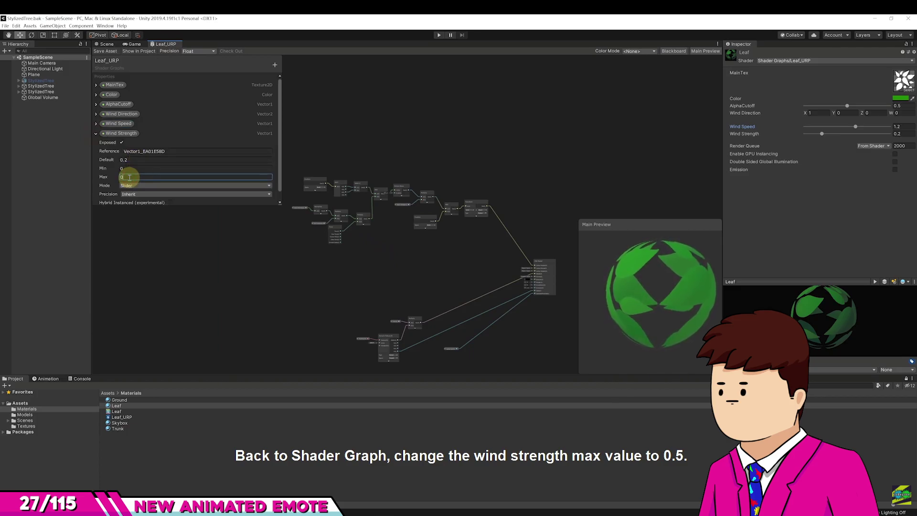
{"action": "left_click", "coordinate": [96, 134]}
{"action": "mouse_move", "coordinate": [417, 276]}
{"action": "left_mouse_down"}
{"action": "mouse_move", "coordinate": [334, 224]}
{"action": "mouse_move", "coordinate": [397, 225]}
{"action": "left_mouse_up"}
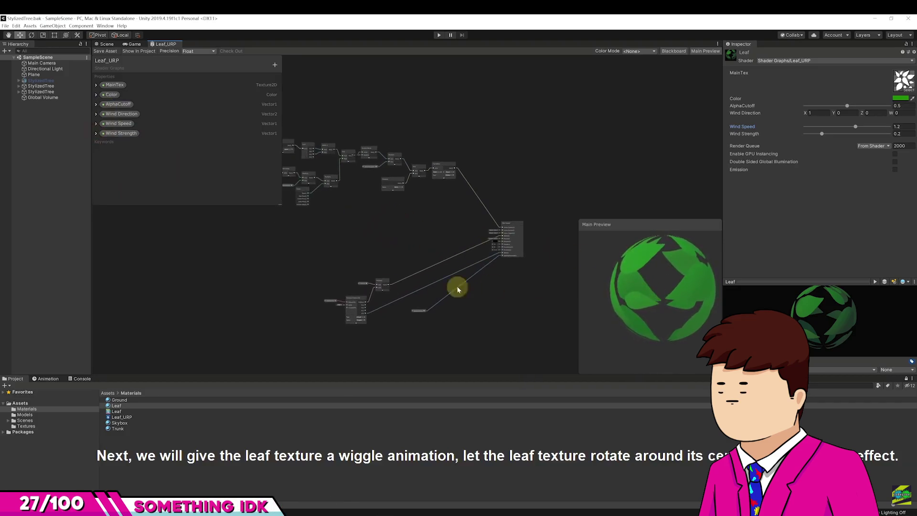
{"action": "scroll", "coordinate": [454, 297], "scroll_direction": "up", "scroll_amount": 3}
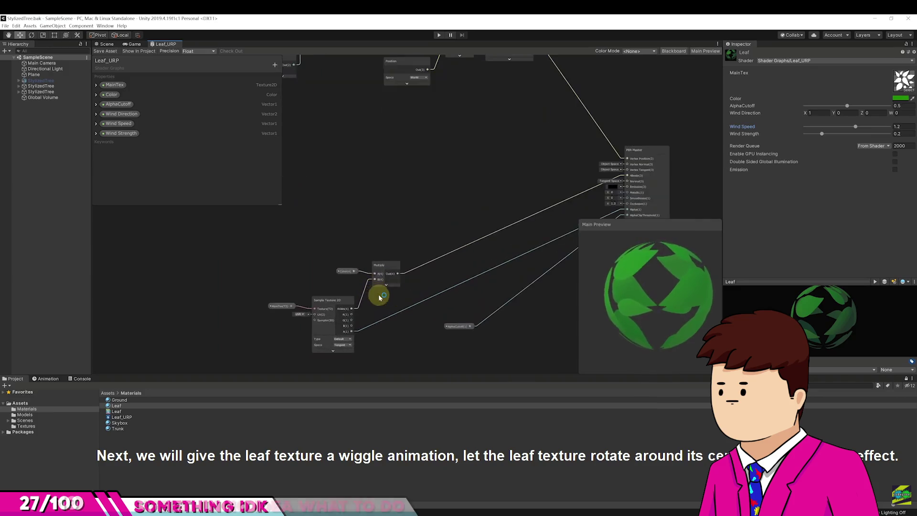
{"action": "scroll", "coordinate": [429, 258], "scroll_direction": "up", "scroll_amount": 3}
{"action": "scroll", "coordinate": [458, 281], "scroll_direction": "up", "scroll_amount": 5}
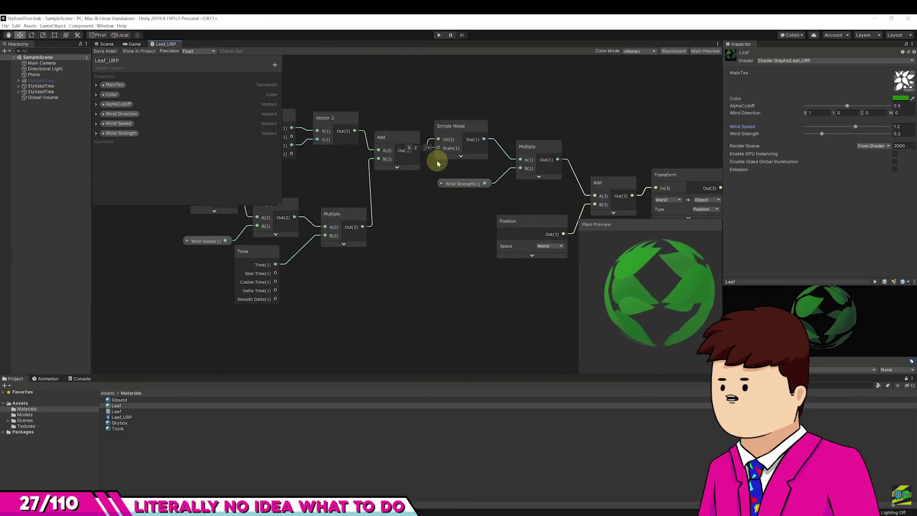
{"action": "left_click", "coordinate": [454, 130]}
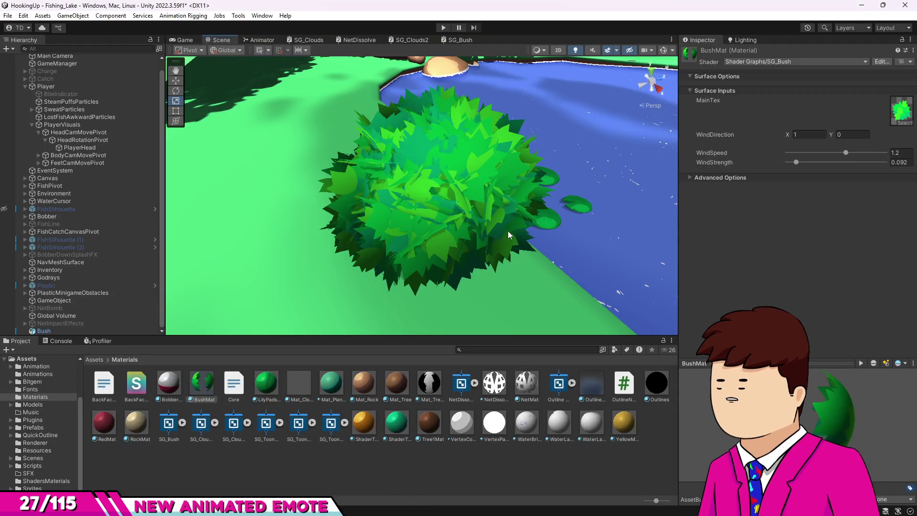
{"action": "mouse_move", "coordinate": [511, 234]}
{"action": "left_mouse_down"}
{"action": "mouse_move", "coordinate": [508, 218]}
{"action": "mouse_move", "coordinate": [484, 201]}
{"action": "left_mouse_up"}
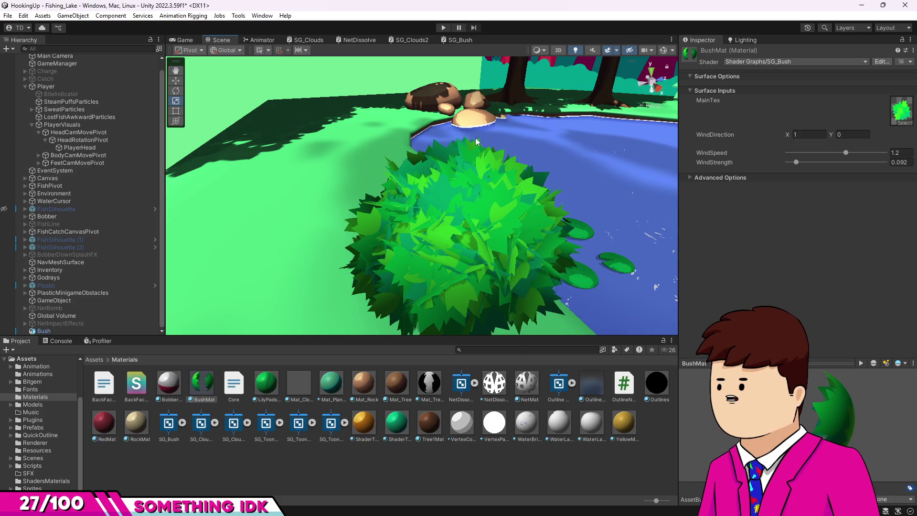
- Return to the SG_Bush graph and select the upper cluster of wind nodes
{"action": "left_click", "coordinate": [448, 41]}
{"action": "left_click", "coordinate": [411, 41]}
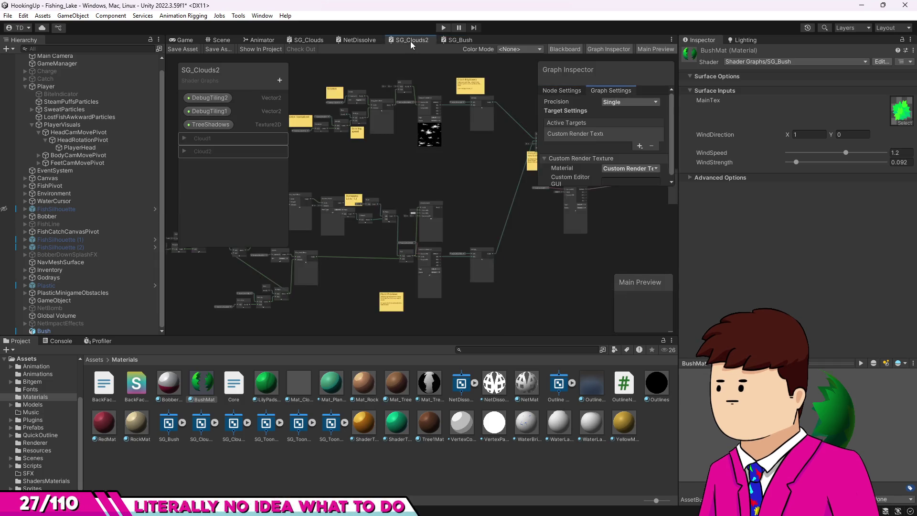
{"action": "left_click", "coordinate": [442, 39]}
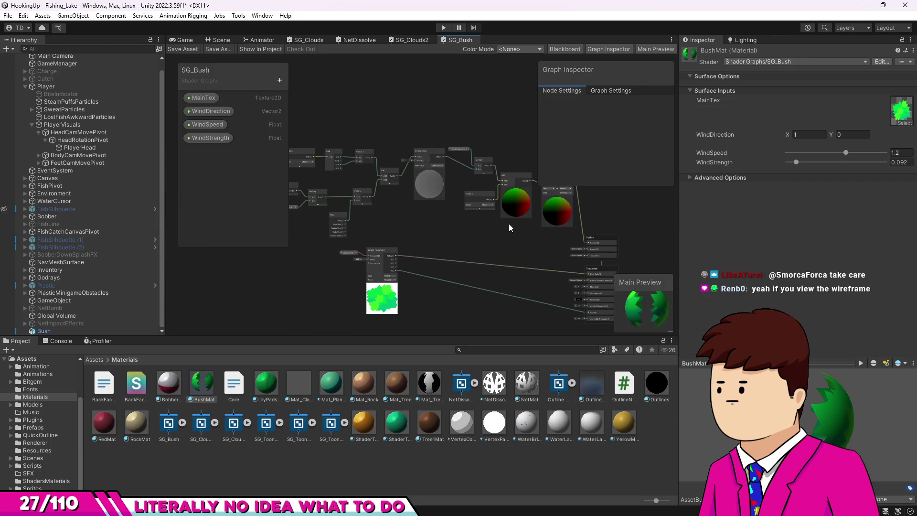
{"action": "left_click_drag", "start_coordinate": [532, 255], "coordinate": [628, 257]}
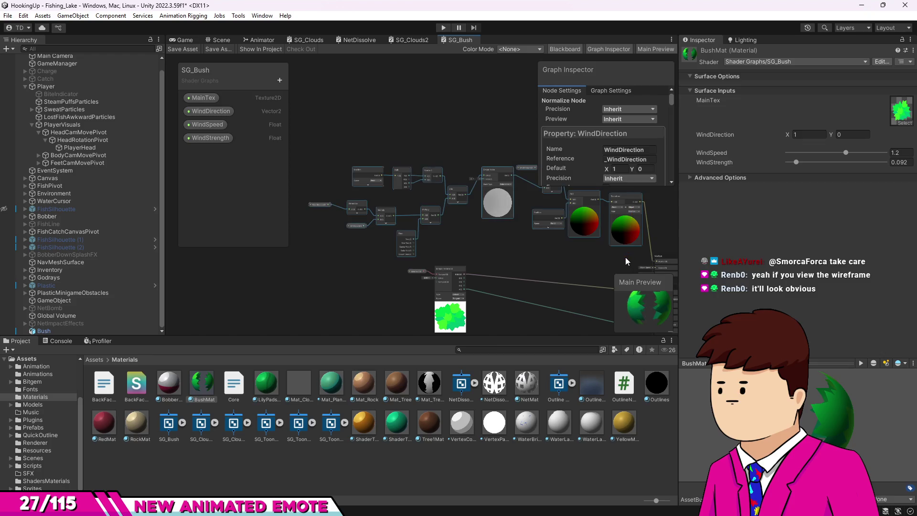
{"action": "scroll", "coordinate": [474, 270], "scroll_direction": "down", "scroll_amount": 2}
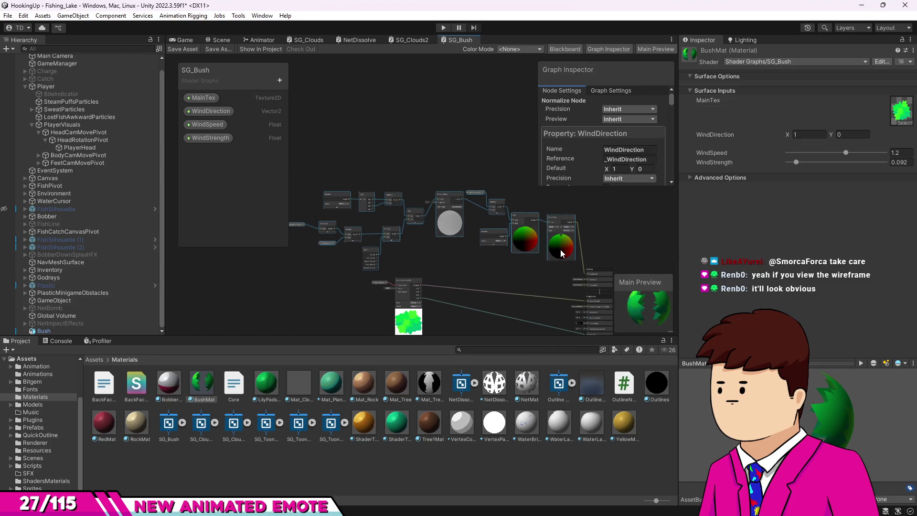
- Move the MainTex Sample Texture 2D node further right and deselect it
{"action": "left_click", "coordinate": [354, 219]}
{"action": "left_click", "coordinate": [416, 279]}
{"action": "mouse_move", "coordinate": [415, 280]}
{"action": "left_mouse_down"}
{"action": "mouse_move", "coordinate": [418, 305]}
{"action": "mouse_move", "coordinate": [479, 274]}
{"action": "mouse_move", "coordinate": [522, 286]}
{"action": "left_mouse_up"}
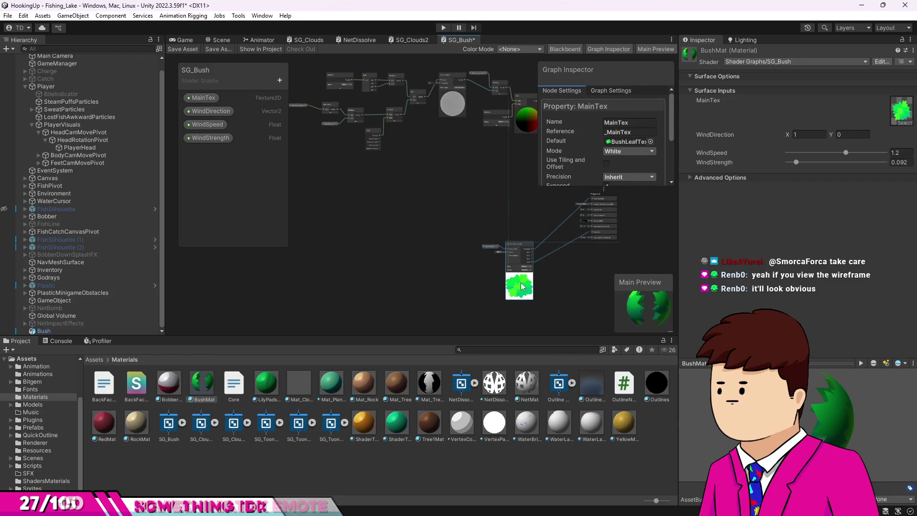
{"action": "left_click", "coordinate": [452, 253]}
- Back in the Scene view, select the Bush object to show its settings
{"action": "left_click", "coordinate": [185, 40]}
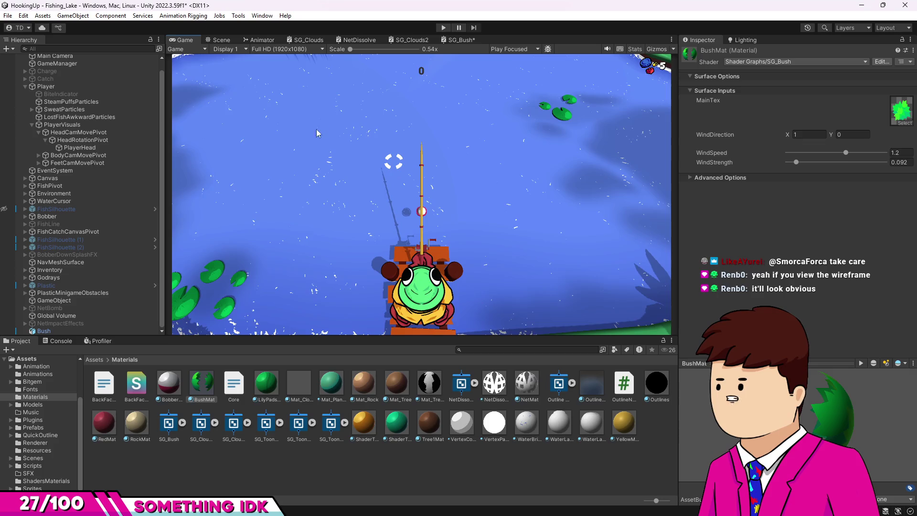
{"action": "left_click", "coordinate": [220, 40]}
{"action": "left_click", "coordinate": [348, 149]}
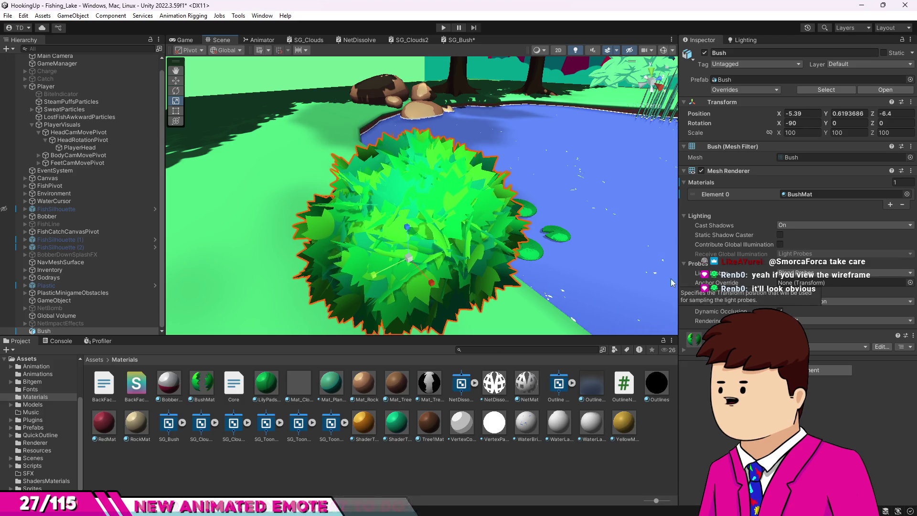
- Turn on gizmos and inspect the bush in Wireframe draw mode from several angles
{"action": "left_click", "coordinate": [664, 51]}
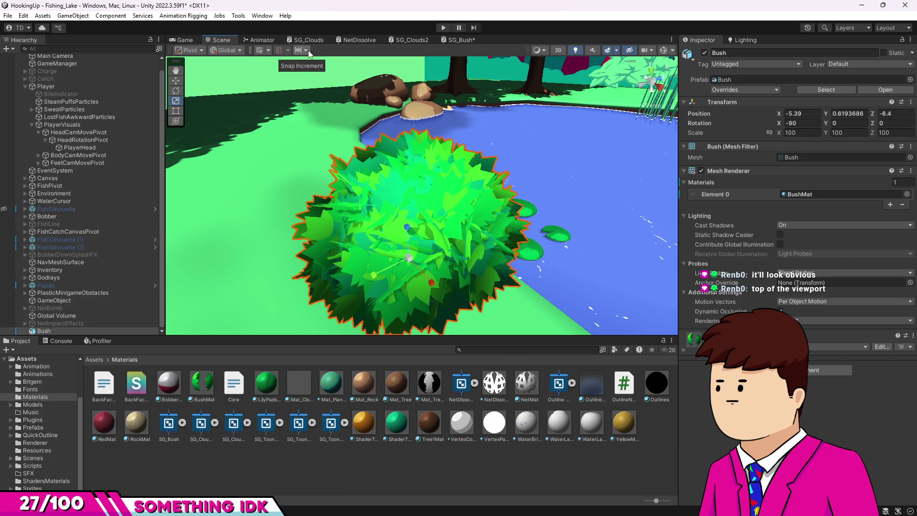
{"action": "left_click", "coordinate": [539, 51]}
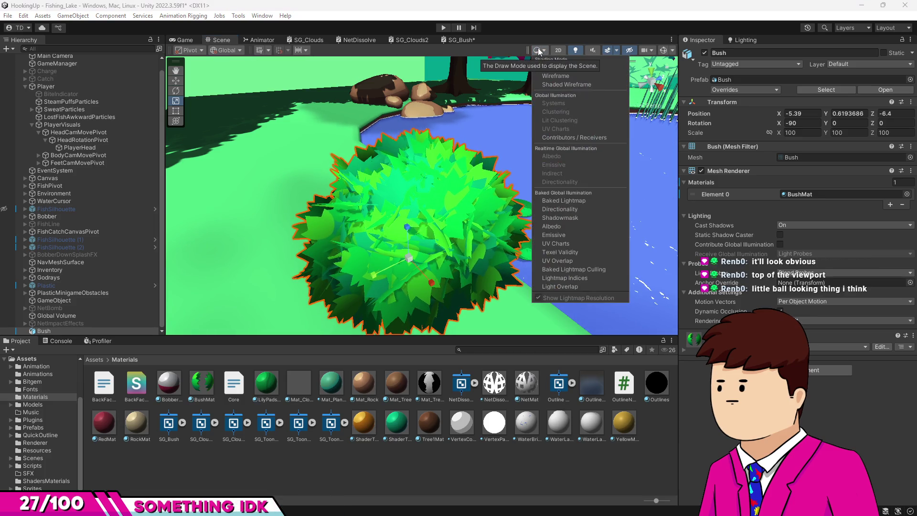
{"action": "left_click", "coordinate": [548, 76]}
{"action": "mouse_move", "coordinate": [385, 177]}
{"action": "left_mouse_down"}
{"action": "mouse_move", "coordinate": [377, 164]}
{"action": "mouse_move", "coordinate": [234, 220]}
{"action": "left_mouse_up"}
{"action": "key", "text": "f"}
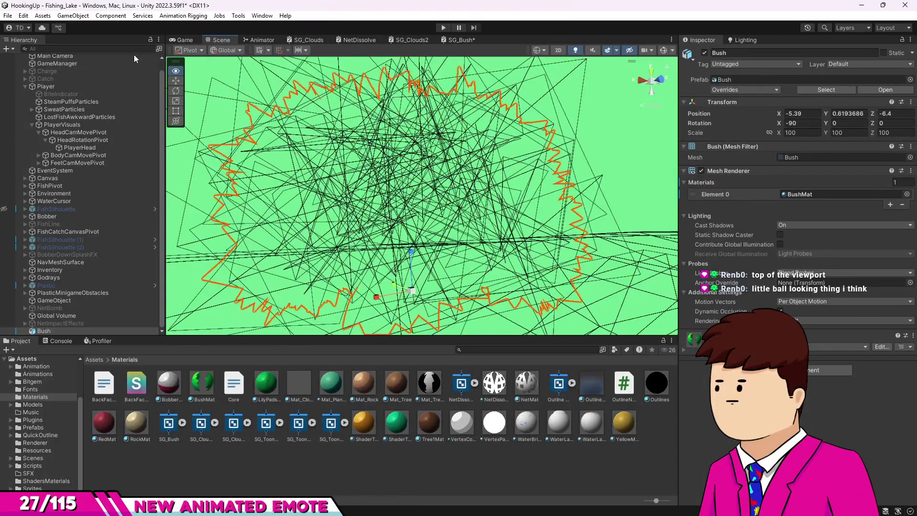
{"action": "mouse_move", "coordinate": [430, 158]}
{"action": "left_mouse_down"}
{"action": "mouse_move", "coordinate": [511, 77]}
{"action": "mouse_move", "coordinate": [524, 29]}
{"action": "left_mouse_up"}
{"action": "mouse_move", "coordinate": [533, 101]}
{"action": "left_mouse_down"}
{"action": "mouse_move", "coordinate": [315, 109]}
{"action": "mouse_move", "coordinate": [124, 88]}
{"action": "left_mouse_up"}
{"action": "mouse_move", "coordinate": [892, 87]}
{"action": "left_mouse_down"}
{"action": "mouse_move", "coordinate": [390, 116]}
{"action": "mouse_move", "coordinate": [435, 171]}
{"action": "left_mouse_up"}
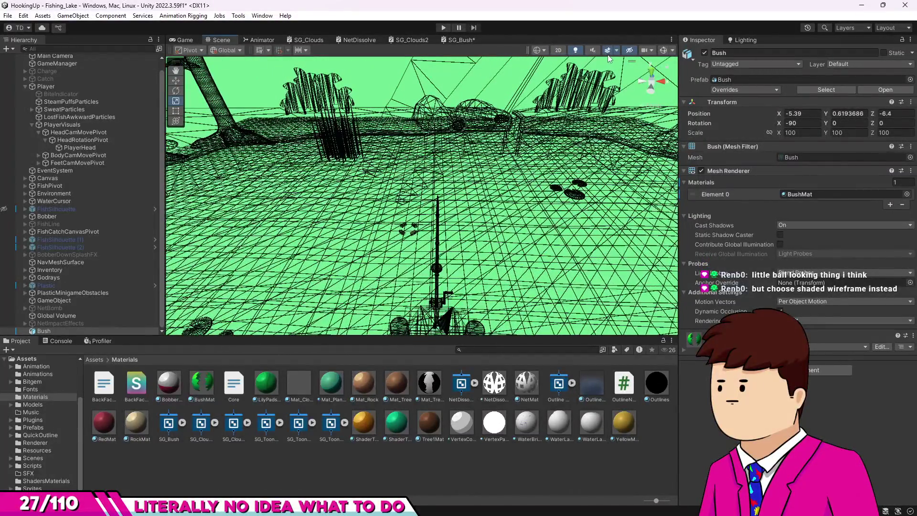
- Switch the Scene to Shaded Wireframe and frame the Bush again
{"action": "left_click", "coordinate": [539, 51]}
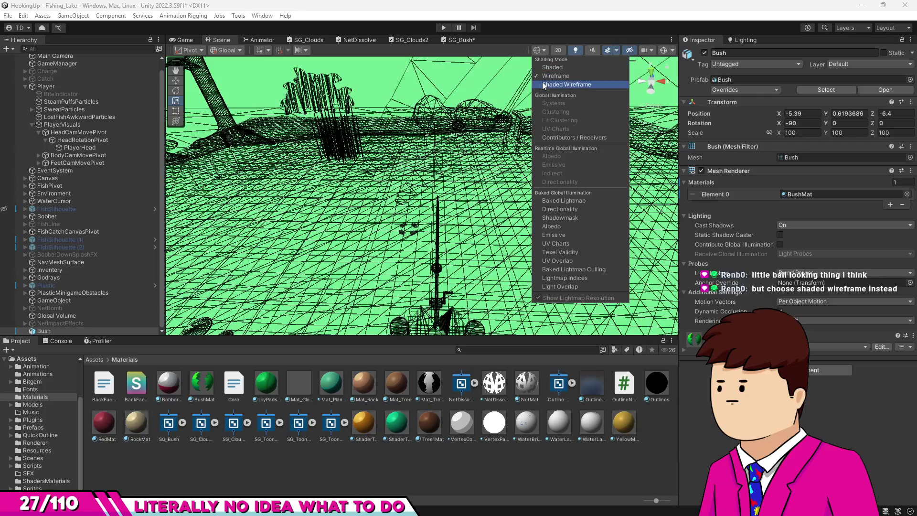
{"action": "left_click", "coordinate": [566, 84]}
{"action": "mouse_move", "coordinate": [440, 185]}
{"action": "left_mouse_down"}
{"action": "mouse_move", "coordinate": [339, 76]}
{"action": "mouse_move", "coordinate": [256, 239]}
{"action": "mouse_move", "coordinate": [183, 108]}
{"action": "left_mouse_up"}
{"action": "key", "text": "f"}
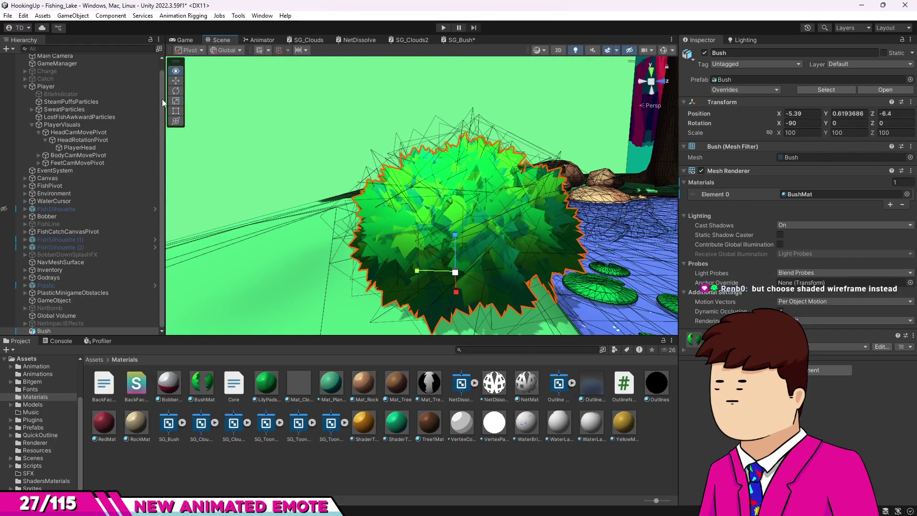
- Restore plain Shaded rendering, view the lake, and go back to the SG_Bush graph
{"action": "left_click", "coordinate": [540, 50]}
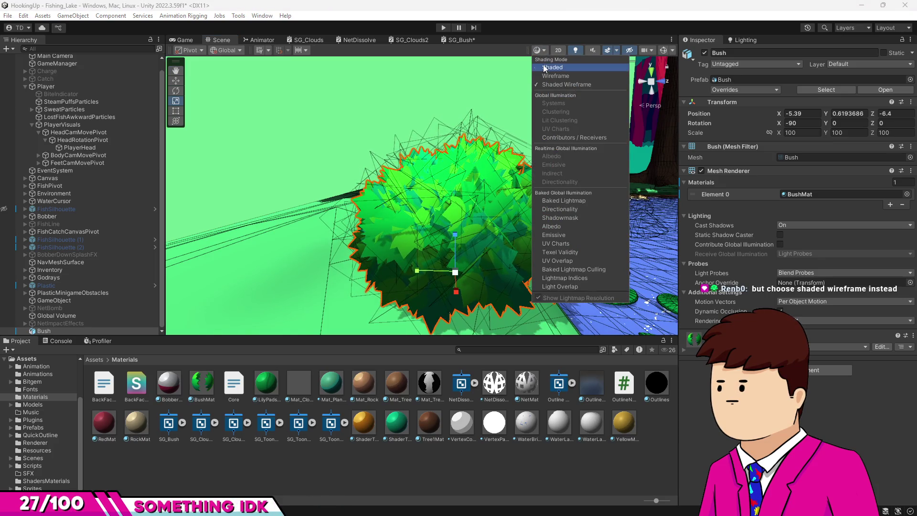
{"action": "left_click", "coordinate": [545, 68]}
{"action": "left_click_drag", "start_coordinate": [425, 191], "coordinate": [514, 249]}
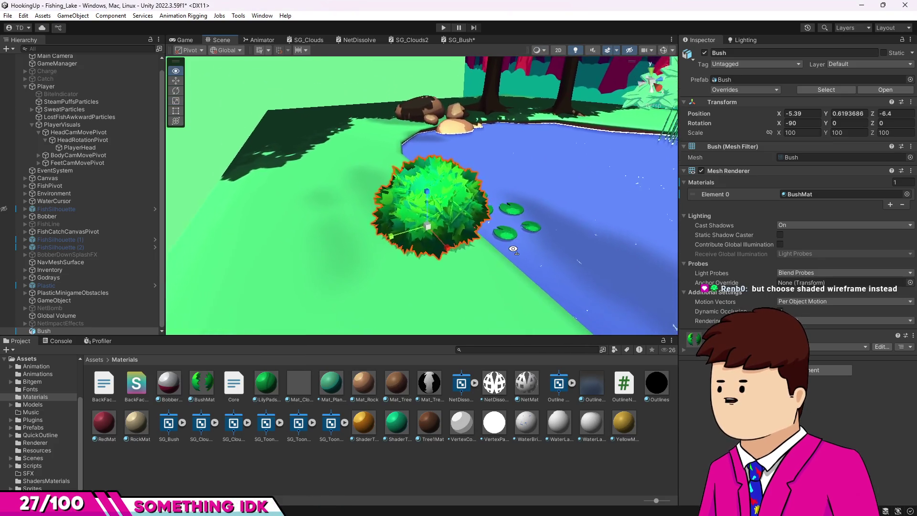
{"action": "scroll", "coordinate": [479, 232], "scroll_direction": "up", "scroll_amount": 2}
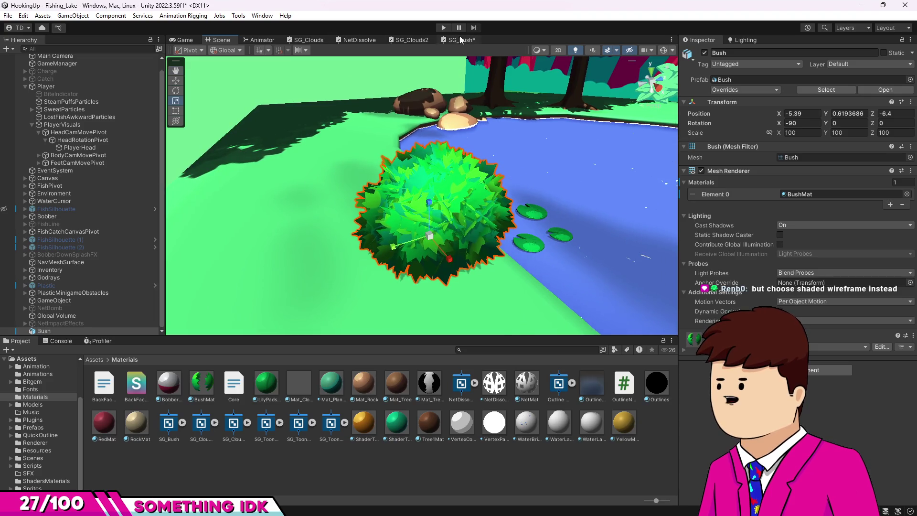
{"action": "left_click", "coordinate": [460, 39]}
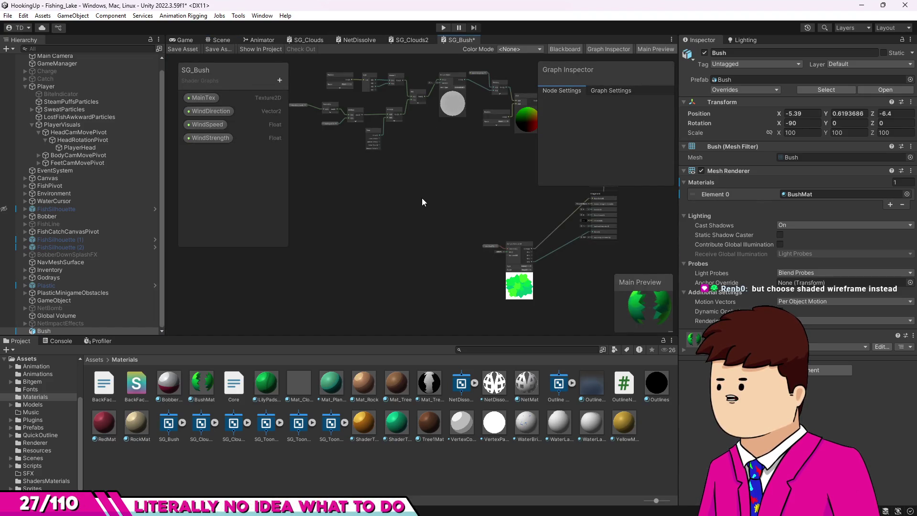
{"action": "key", "text": "alt+Tab"}
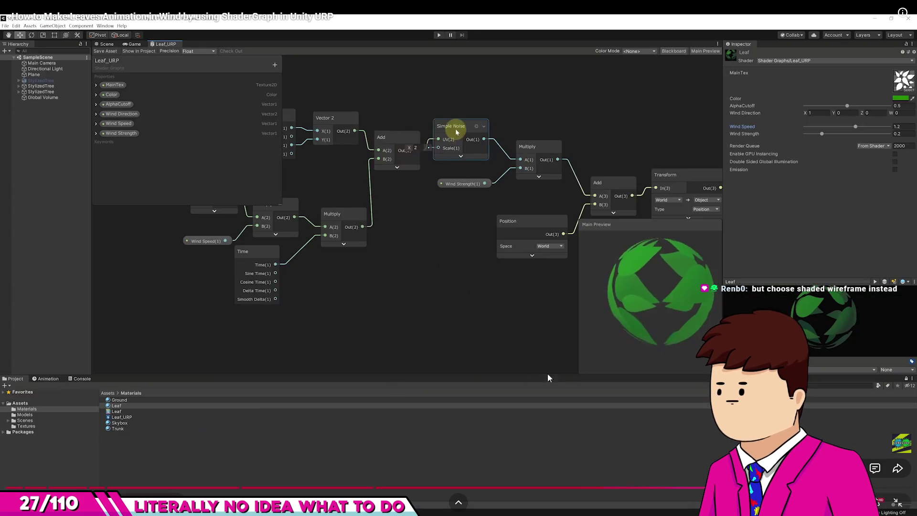
- Play the tutorial up to the Simple Noise step with scale 8 and pause there
{"action": "key", "text": "space"}
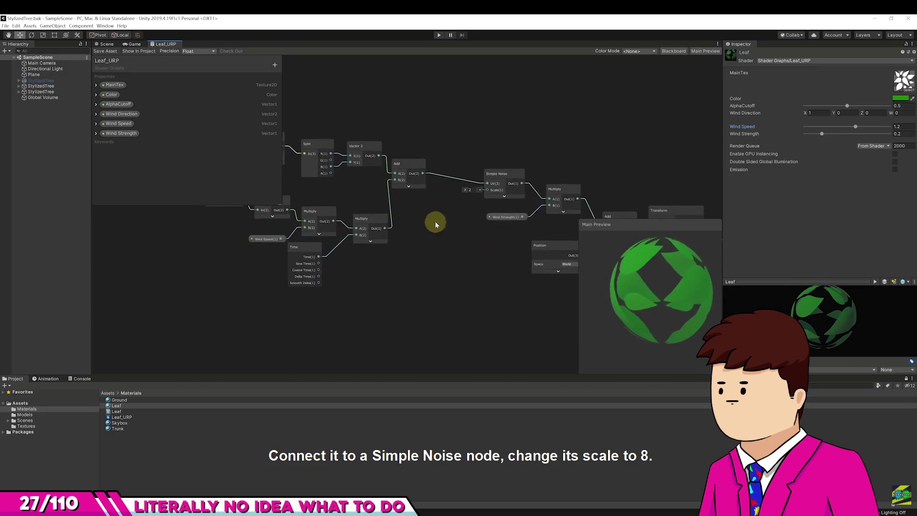
{"action": "mouse_move", "coordinate": [484, 202]}
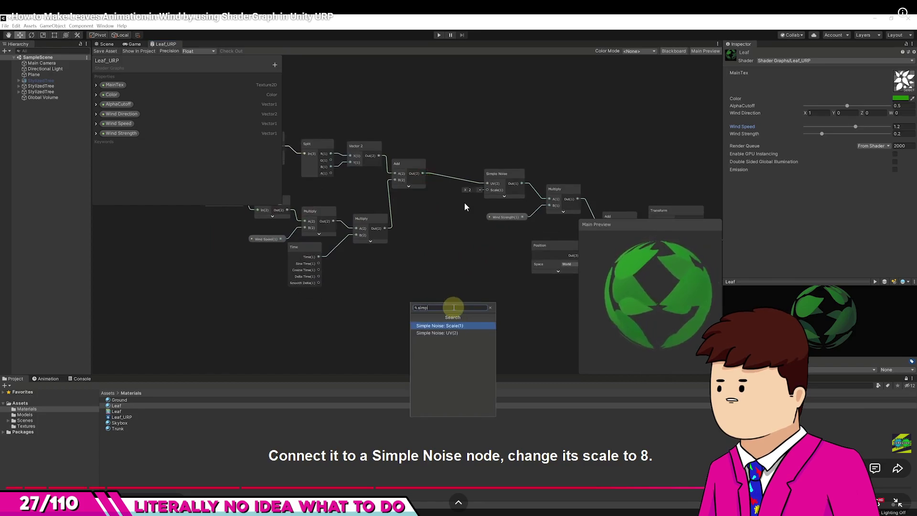
{"action": "left_click", "coordinate": [497, 259]}
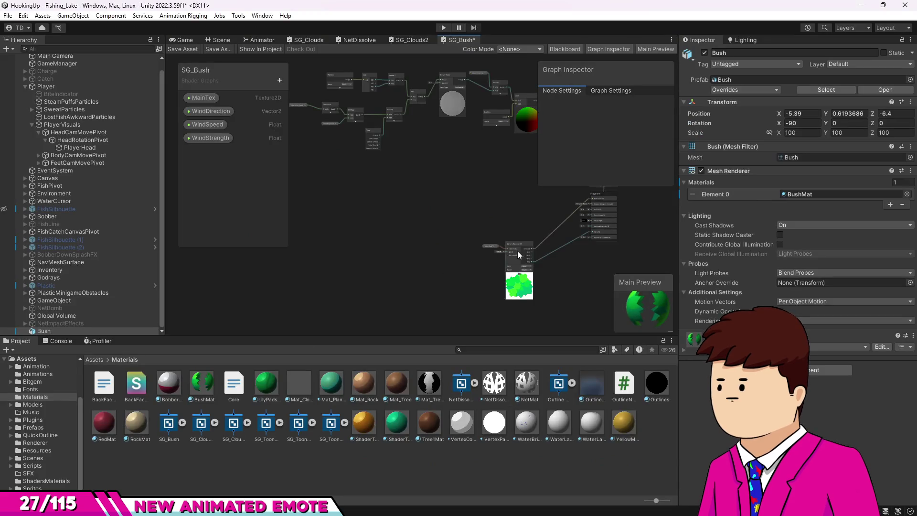
{"action": "scroll", "coordinate": [435, 214], "scroll_direction": "up", "scroll_amount": 5}
{"action": "mouse_move", "coordinate": [432, 200]}
{"action": "left_mouse_down"}
{"action": "mouse_move", "coordinate": [408, 165]}
{"action": "mouse_move", "coordinate": [373, 163]}
{"action": "left_mouse_up"}
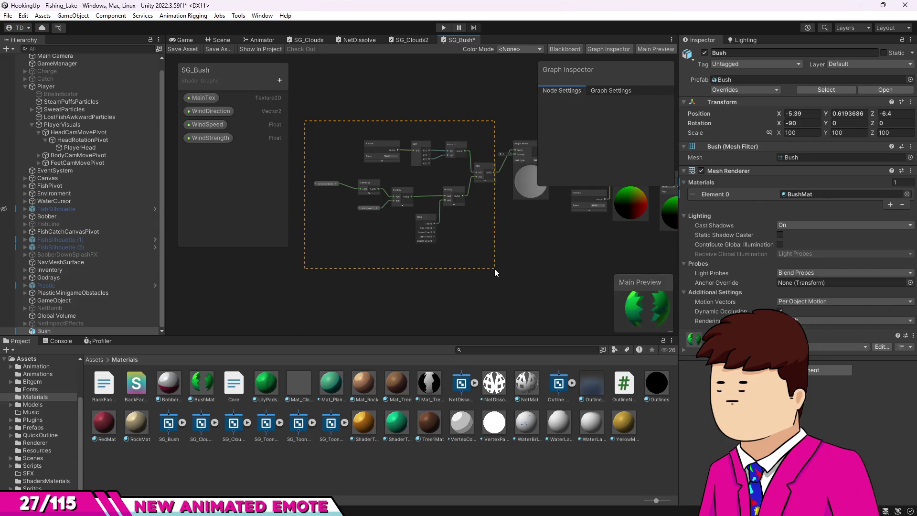
- Nudge the existing nodes left and add a new Simple Noise node above them
{"action": "left_click_drag", "start_coordinate": [494, 269], "coordinate": [494, 268]}
{"action": "left_click_drag", "start_coordinate": [480, 176], "coordinate": [466, 168]}
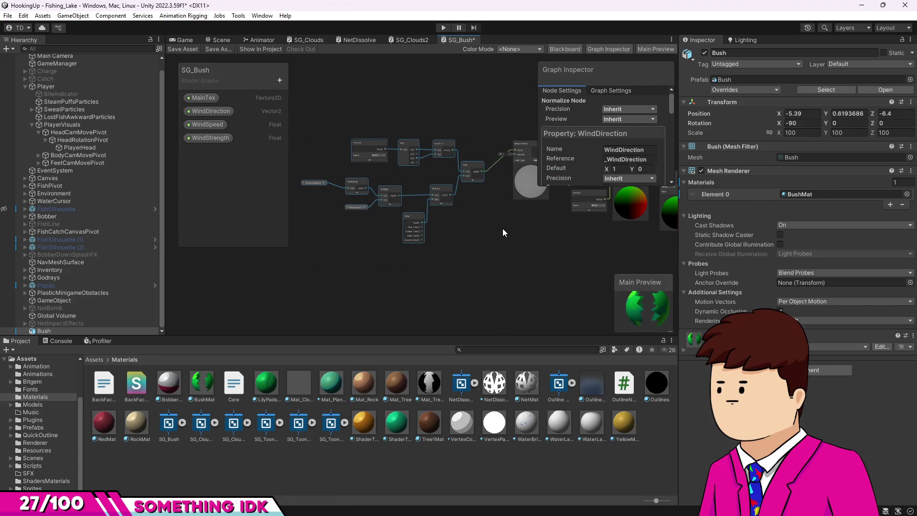
{"action": "key", "text": "space"}
{"action": "type", "text": "noise"}
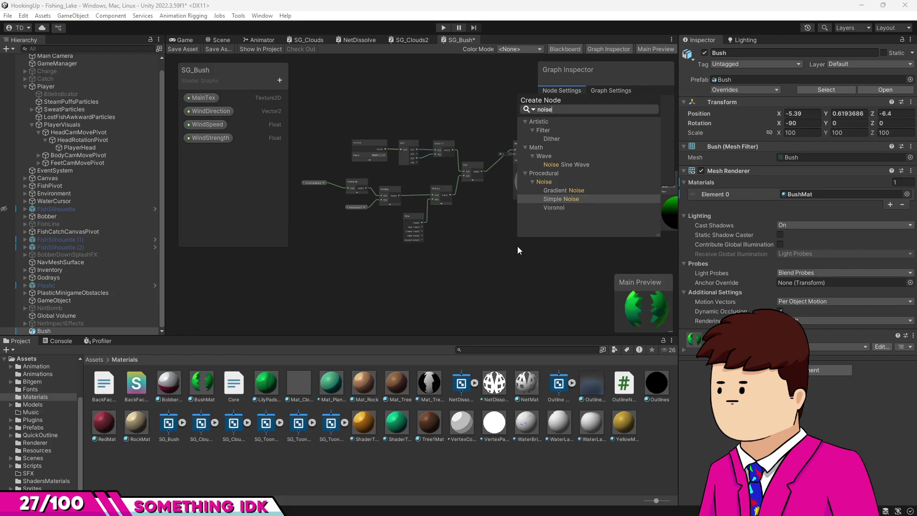
{"action": "key", "text": "Return"}
{"action": "scroll", "coordinate": [536, 239], "scroll_direction": "up", "scroll_amount": 4}
{"action": "mouse_move", "coordinate": [529, 290]}
{"action": "left_mouse_down"}
{"action": "mouse_move", "coordinate": [496, 202]}
{"action": "mouse_move", "coordinate": [511, 194]}
{"action": "left_mouse_up"}
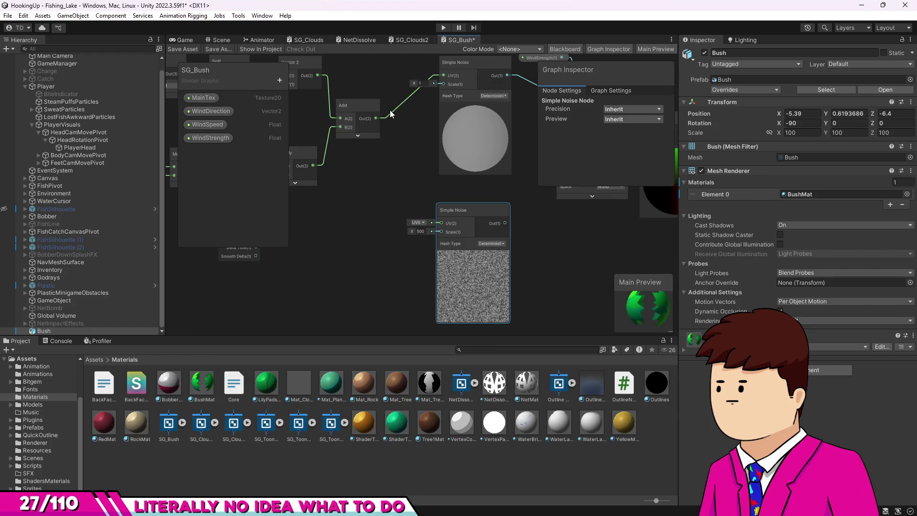
- Wire the Add output into the new noise's UV and set its Scale to 8
{"action": "left_click_drag", "start_coordinate": [439, 223], "coordinate": [441, 223]}
{"action": "left_click", "coordinate": [420, 230]}
{"action": "type", "text": "8"}
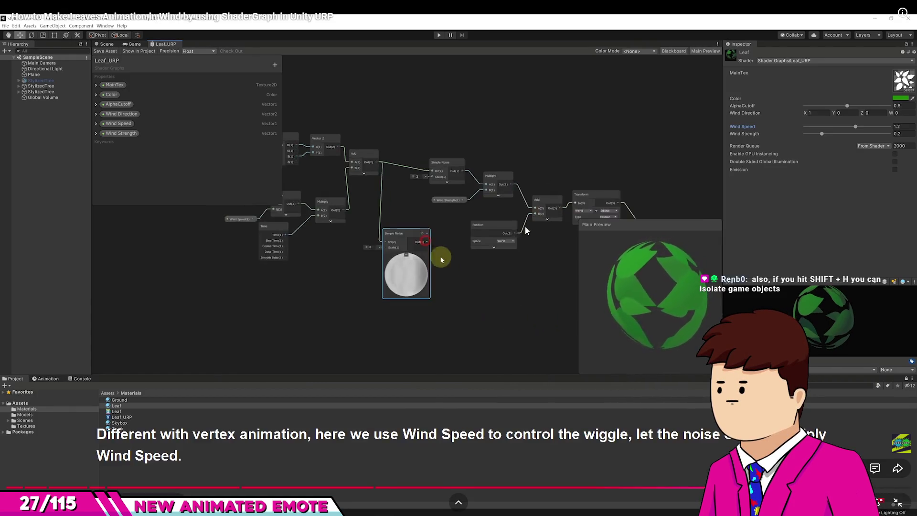
{"action": "left_click", "coordinate": [525, 230]}
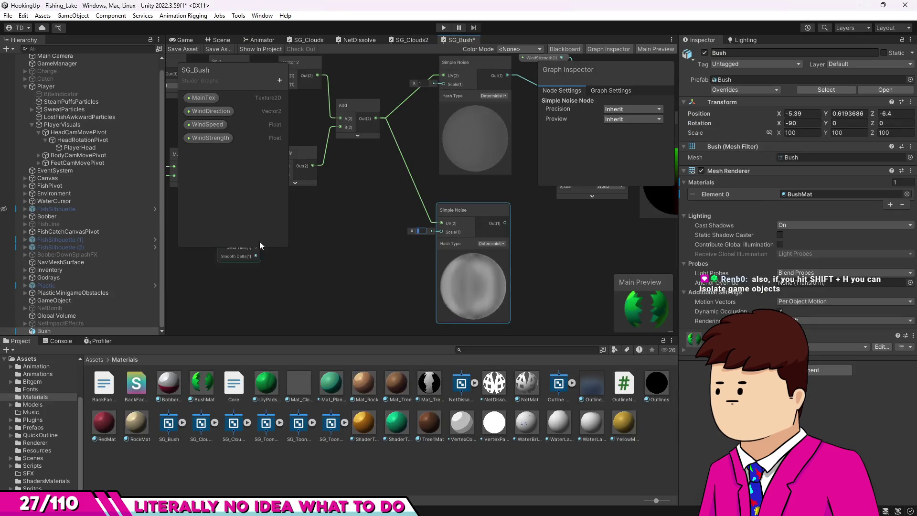
{"action": "left_click", "coordinate": [184, 40]}
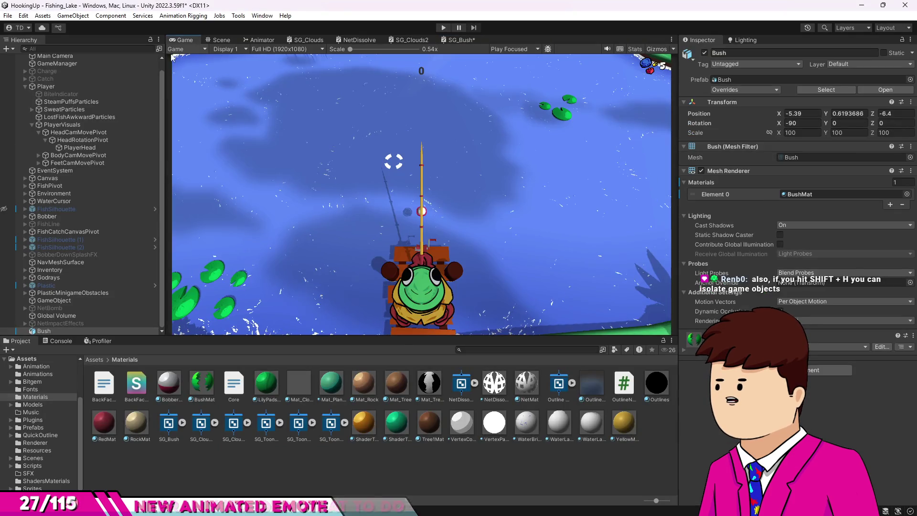
- Isolate the Bush with Shift+H, frame it, then exit isolation to show the full scene
{"action": "left_click", "coordinate": [46, 86]}
{"action": "left_click", "coordinate": [218, 41]}
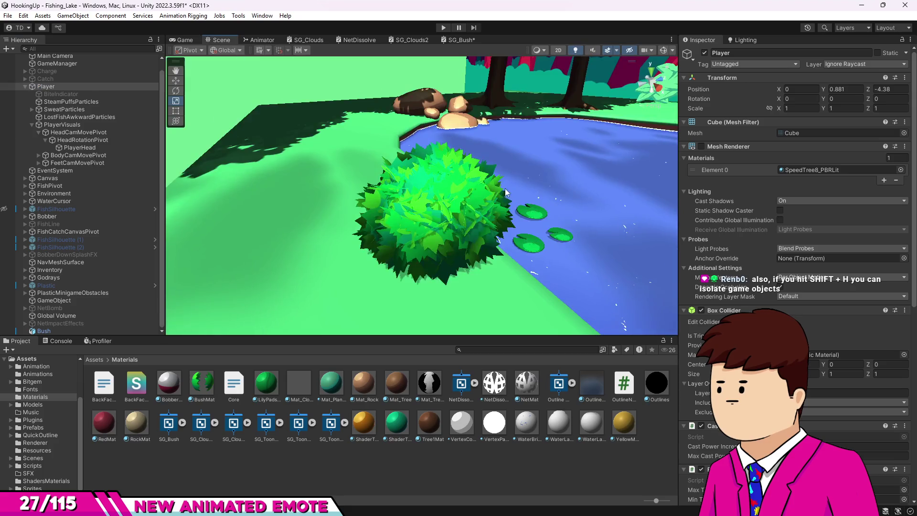
{"action": "left_click", "coordinate": [456, 217]}
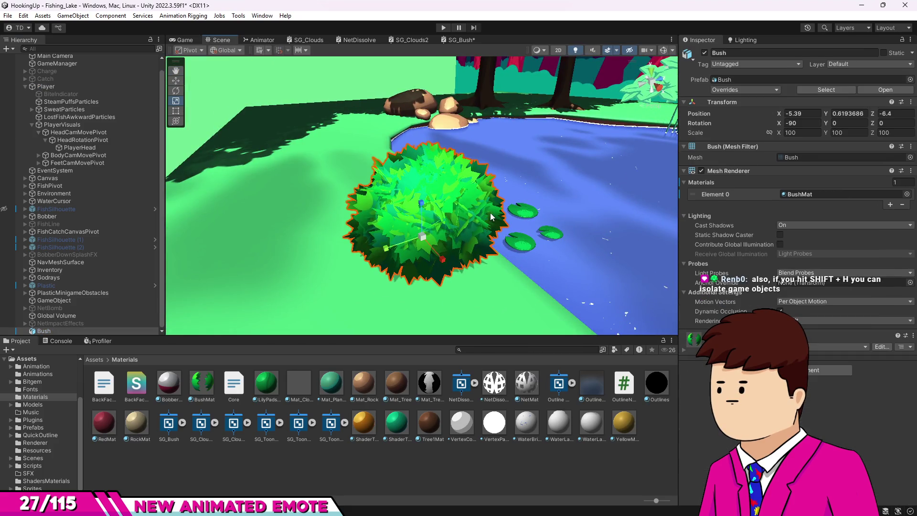
{"action": "key", "text": "shift+h"}
{"action": "mouse_move", "coordinate": [456, 221]}
{"action": "left_mouse_down"}
{"action": "mouse_move", "coordinate": [536, 199]}
{"action": "mouse_move", "coordinate": [681, 201]}
{"action": "mouse_move", "coordinate": [579, 201]}
{"action": "mouse_move", "coordinate": [479, 232]}
{"action": "mouse_move", "coordinate": [525, 206]}
{"action": "mouse_move", "coordinate": [353, 56]}
{"action": "left_mouse_up"}
{"action": "key", "text": "f"}
{"action": "key", "text": "shift+h"}
- Play the tutorial through the noise-times-Wind-Speed multiply step and pause it
{"action": "left_click", "coordinate": [456, 42]}
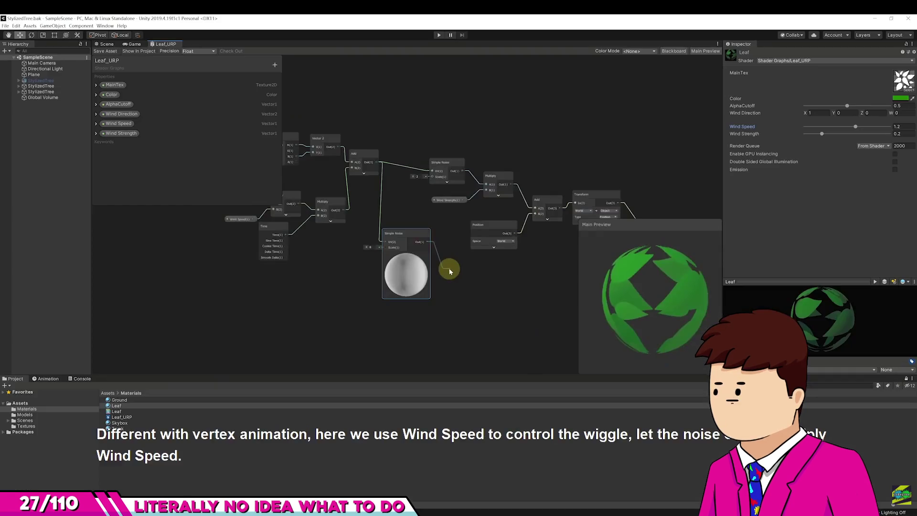
{"action": "left_click", "coordinate": [262, 347]}
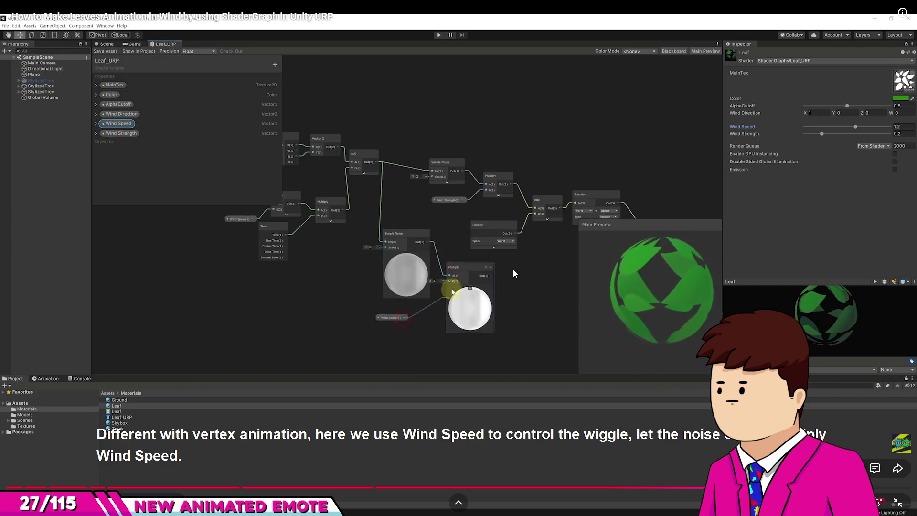
{"action": "key", "text": "space"}
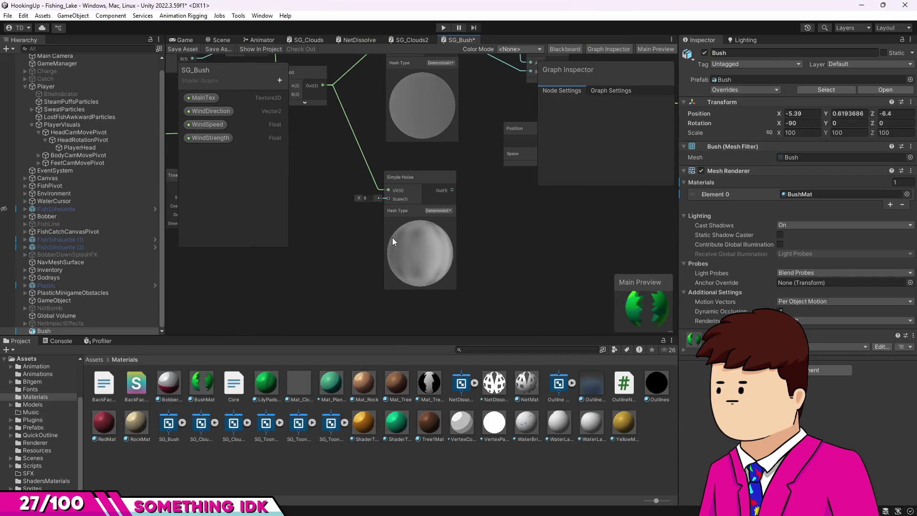
- Add a Multiply node with the second Simple Noise output in A and WindSpeed in B
{"action": "key", "text": "space"}
{"action": "type", "text": "multiply"}
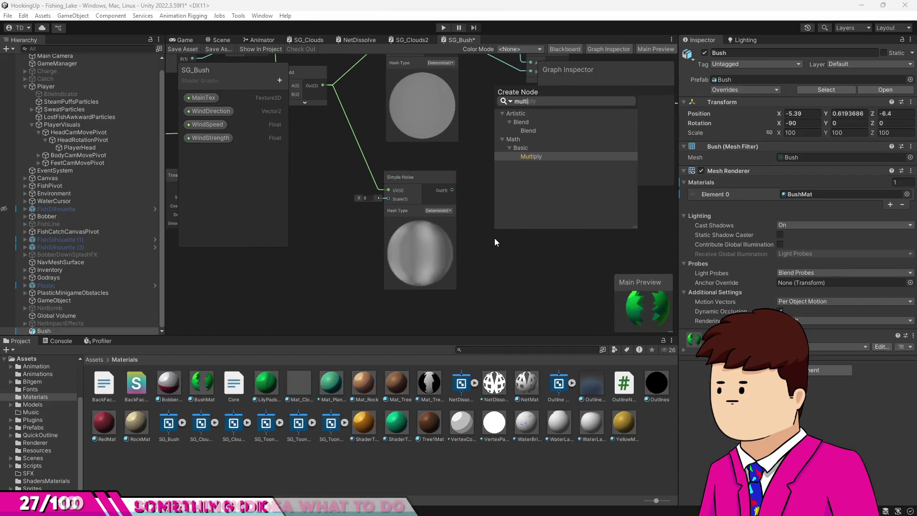
{"action": "key", "text": "Return"}
{"action": "mouse_move", "coordinate": [206, 124]}
{"action": "left_mouse_down"}
{"action": "mouse_move", "coordinate": [418, 299]}
{"action": "mouse_move", "coordinate": [418, 310]}
{"action": "mouse_move", "coordinate": [500, 242]}
{"action": "left_mouse_up"}
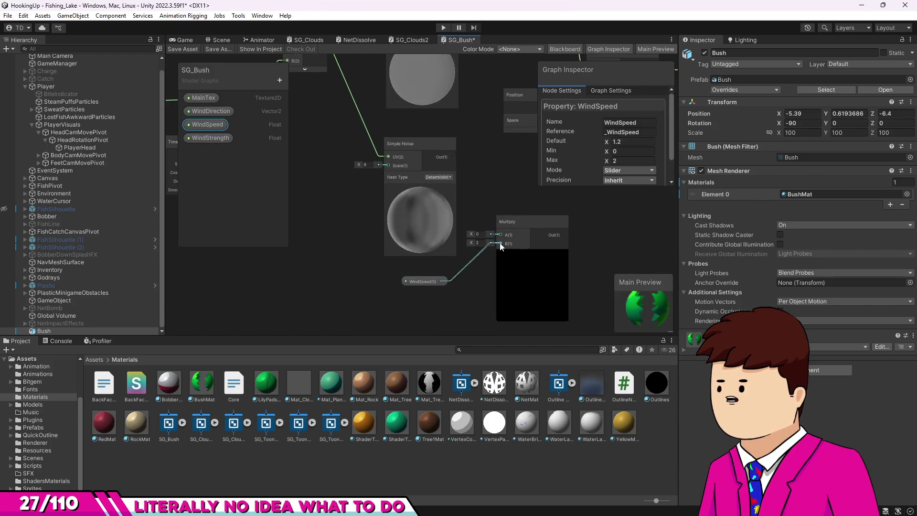
{"action": "mouse_move", "coordinate": [460, 168]}
{"action": "left_mouse_down"}
{"action": "mouse_move", "coordinate": [499, 234]}
{"action": "mouse_move", "coordinate": [516, 200]}
{"action": "mouse_move", "coordinate": [438, 185]}
{"action": "mouse_move", "coordinate": [398, 296]}
{"action": "left_mouse_up"}
{"action": "left_click", "coordinate": [516, 222]}
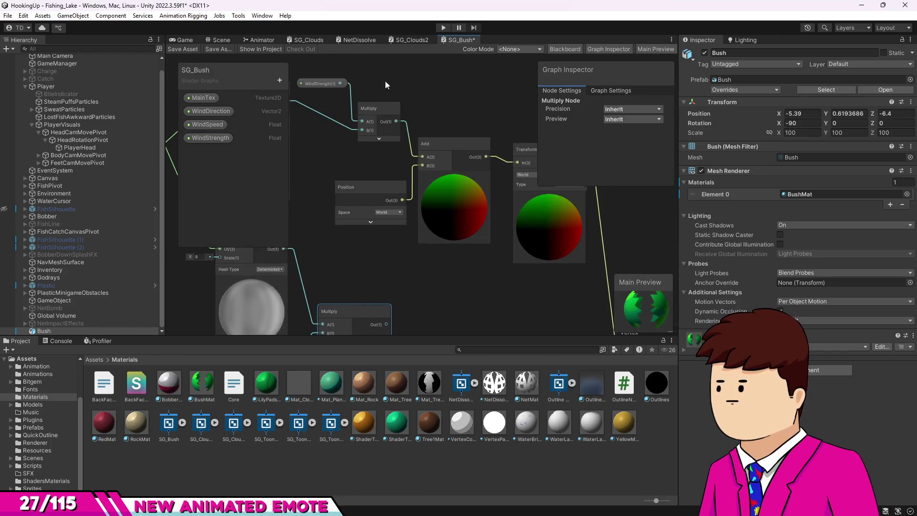
{"action": "mouse_move", "coordinate": [376, 184]}
{"action": "left_mouse_down"}
{"action": "mouse_move", "coordinate": [434, 200]}
{"action": "mouse_move", "coordinate": [447, 146]}
{"action": "left_mouse_up"}
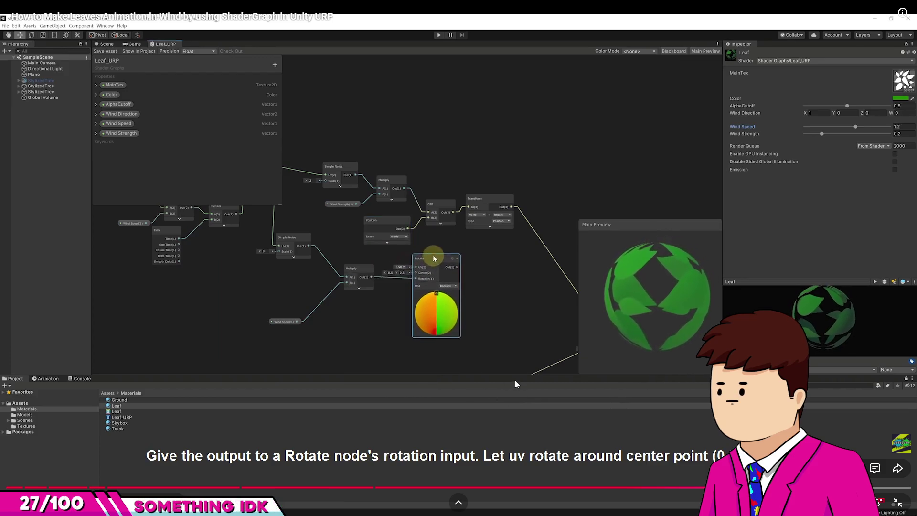
- Play the tutorial's Rotate node step and pause it there
{"action": "left_click", "coordinate": [563, 376]}
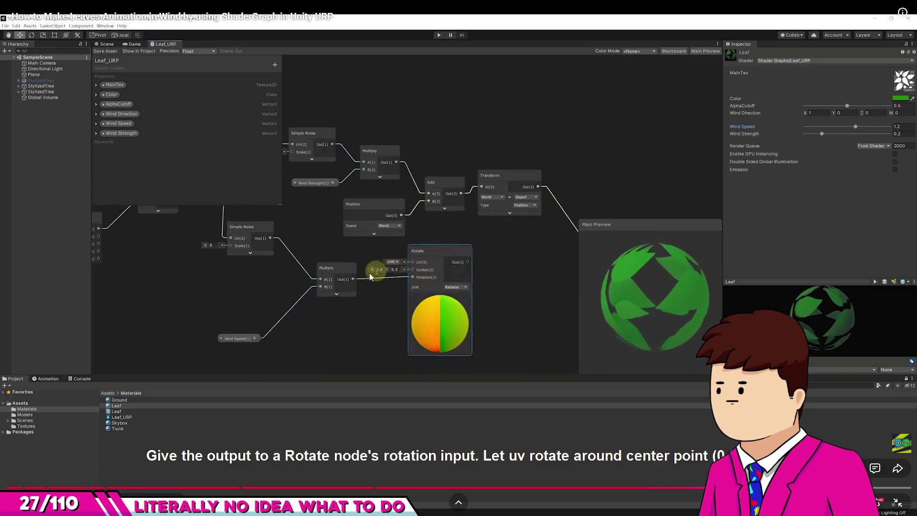
{"action": "left_click", "coordinate": [482, 259]}
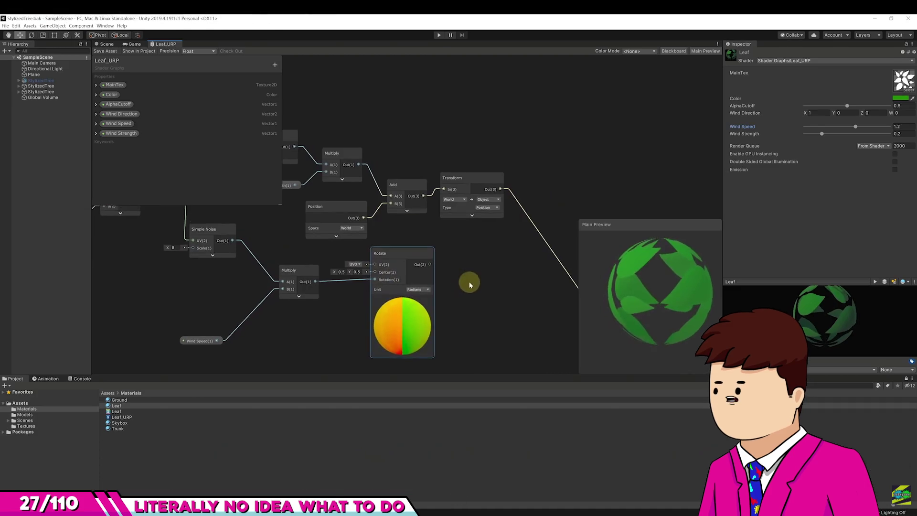
{"action": "key", "text": "alt+Tab"}
- Add a Rotate node whose Rotation input is fed by the noise-times-WindSpeed Multiply
{"action": "key", "text": "space"}
{"action": "type", "text": "rotat"}
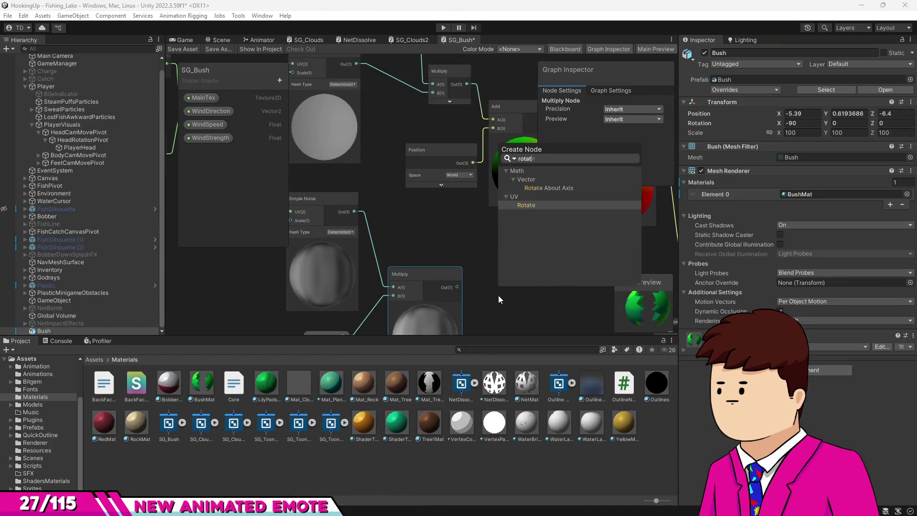
{"action": "key", "text": "Return"}
{"action": "mouse_move", "coordinate": [514, 291]}
{"action": "left_mouse_down"}
{"action": "mouse_move", "coordinate": [460, 194]}
{"action": "mouse_move", "coordinate": [484, 148]}
{"action": "left_mouse_up"}
{"action": "left_click_drag", "start_coordinate": [443, 185], "coordinate": [458, 179]}
{"action": "left_click_drag", "start_coordinate": [474, 149], "coordinate": [456, 142]}
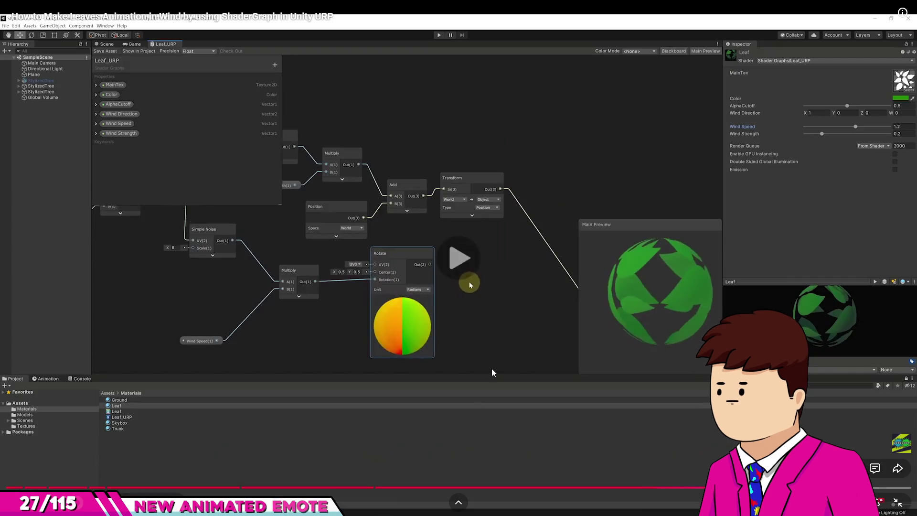
{"action": "left_click", "coordinate": [392, 296]}
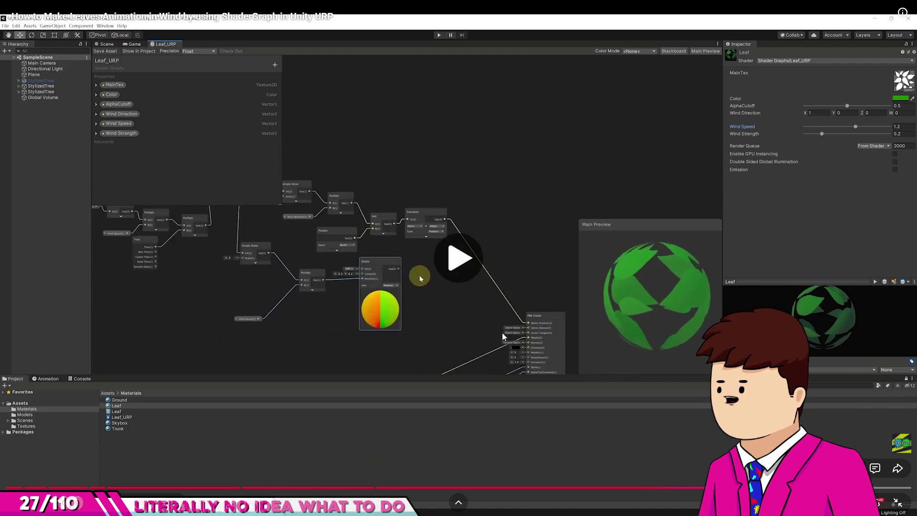
- Play the tutorial until it wires the rotated UV into MainTex's sample, then pause
{"action": "left_click", "coordinate": [464, 238]}
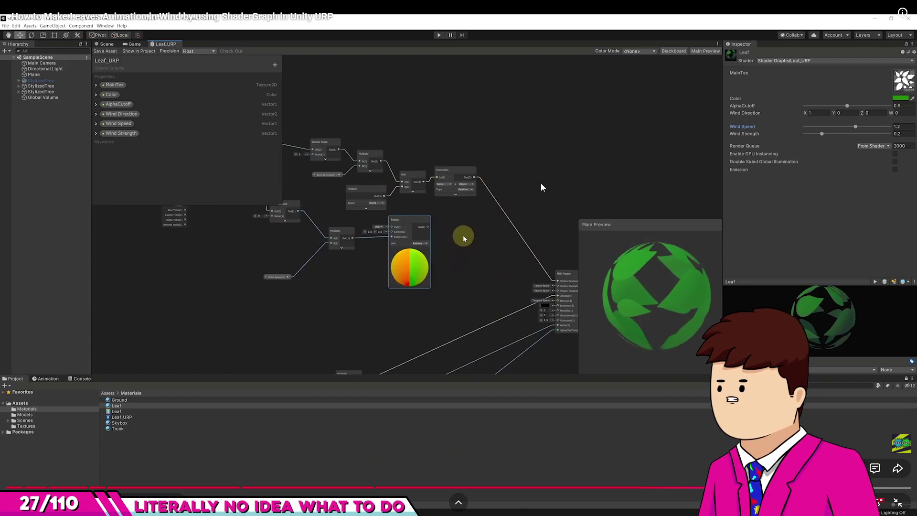
{"action": "left_click", "coordinate": [441, 258]}
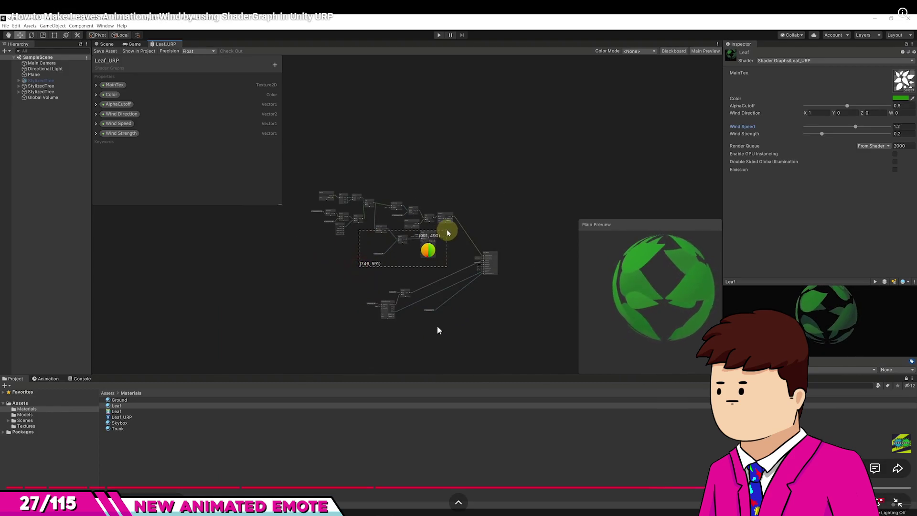
{"action": "mouse_move", "coordinate": [452, 342]}
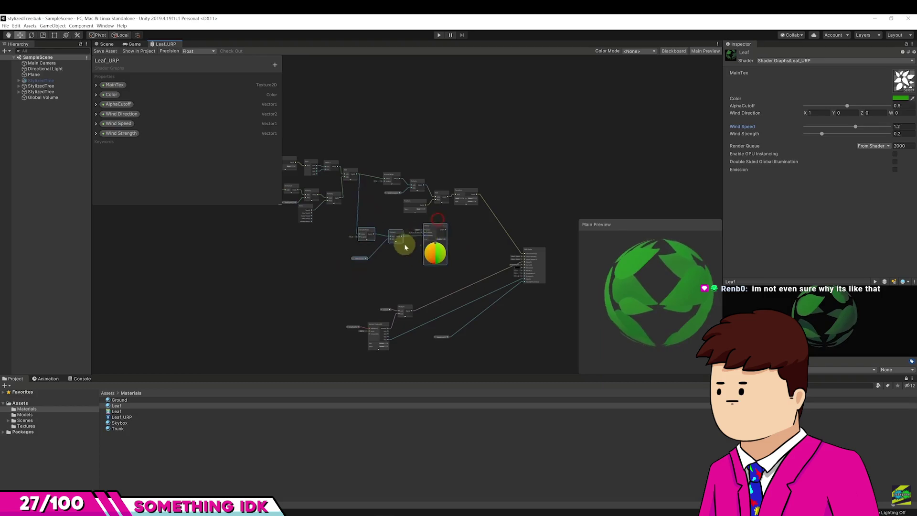
{"action": "mouse_move", "coordinate": [481, 286]}
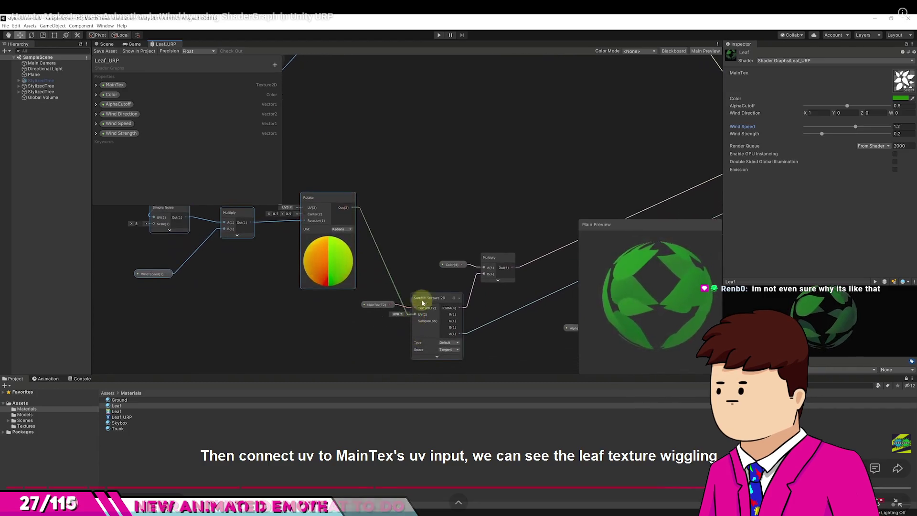
{"action": "left_click", "coordinate": [481, 221]}
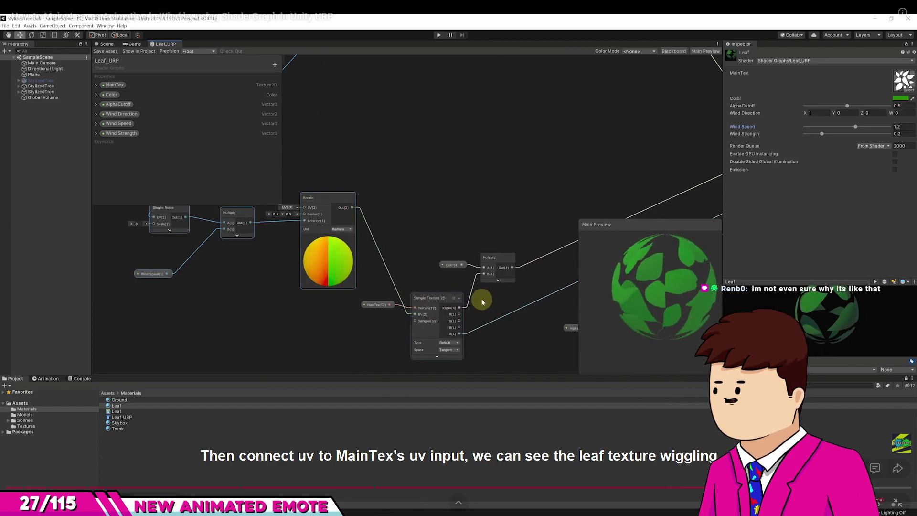
{"action": "key", "text": "alt+Tab"}
{"action": "scroll", "coordinate": [396, 187], "scroll_direction": "down", "scroll_amount": 3}
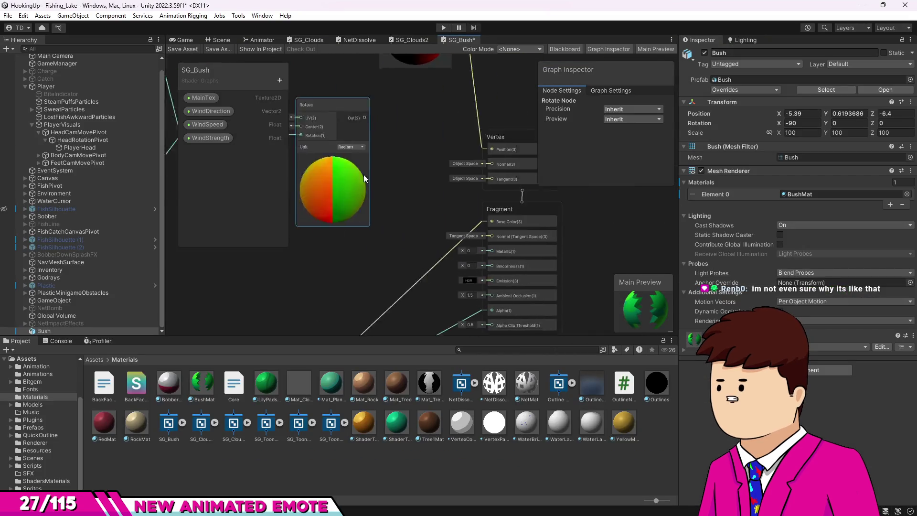
- Move the MainTex and texture sample nodes up-right and stack the two Simple Noise nodes
{"action": "left_click_drag", "start_coordinate": [312, 188], "coordinate": [418, 329]}
{"action": "mouse_move", "coordinate": [396, 222]}
{"action": "left_mouse_down"}
{"action": "mouse_move", "coordinate": [480, 158]}
{"action": "mouse_move", "coordinate": [463, 148]}
{"action": "mouse_move", "coordinate": [472, 142]}
{"action": "mouse_move", "coordinate": [542, 251]}
{"action": "left_mouse_up"}
{"action": "scroll", "coordinate": [543, 250], "scroll_direction": "down", "scroll_amount": 3}
{"action": "left_click_drag", "start_coordinate": [389, 159], "coordinate": [382, 157]}
{"action": "left_click_drag", "start_coordinate": [401, 88], "coordinate": [388, 139]}
{"action": "scroll", "coordinate": [462, 160], "scroll_direction": "up", "scroll_amount": 4}
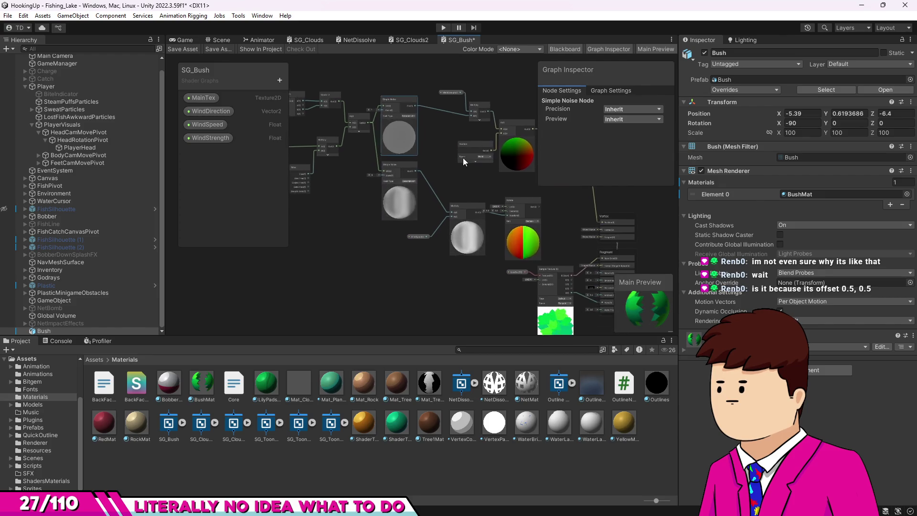
- Shift the Multiply, WindSpeed and Rotate nodes to the left
{"action": "left_click_drag", "start_coordinate": [471, 181], "coordinate": [441, 169]}
{"action": "left_click_drag", "start_coordinate": [385, 238], "coordinate": [368, 228]}
{"action": "left_click_drag", "start_coordinate": [436, 171], "coordinate": [422, 171]}
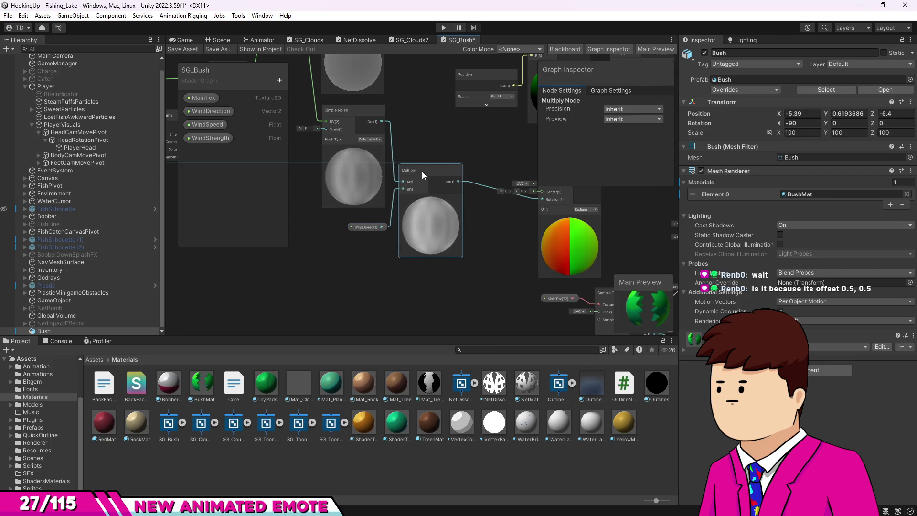
{"action": "mouse_move", "coordinate": [489, 170]}
{"action": "left_mouse_down"}
{"action": "mouse_move", "coordinate": [437, 197]}
{"action": "mouse_move", "coordinate": [422, 194]}
{"action": "mouse_move", "coordinate": [495, 225]}
{"action": "mouse_move", "coordinate": [420, 174]}
{"action": "left_mouse_up"}
- Collapse Rotate's preview and connect its Out to the Sample Texture 2D UV input
{"action": "left_click", "coordinate": [430, 234]}
{"action": "mouse_move", "coordinate": [480, 235]}
{"action": "left_mouse_down"}
{"action": "mouse_move", "coordinate": [465, 226]}
{"action": "mouse_move", "coordinate": [470, 255]}
{"action": "mouse_move", "coordinate": [359, 248]}
{"action": "left_mouse_up"}
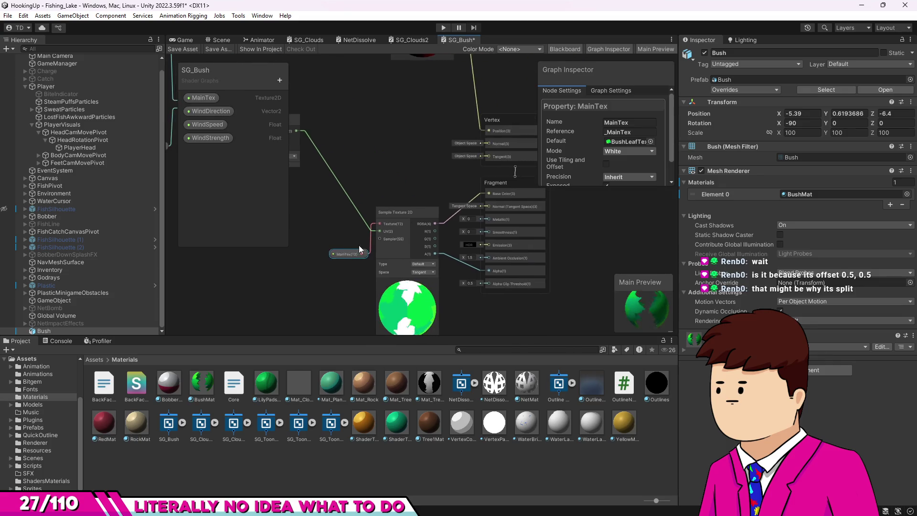
{"action": "scroll", "coordinate": [444, 249], "scroll_direction": "down", "scroll_amount": 2}
{"action": "scroll", "coordinate": [413, 265], "scroll_direction": "up", "scroll_amount": 3}
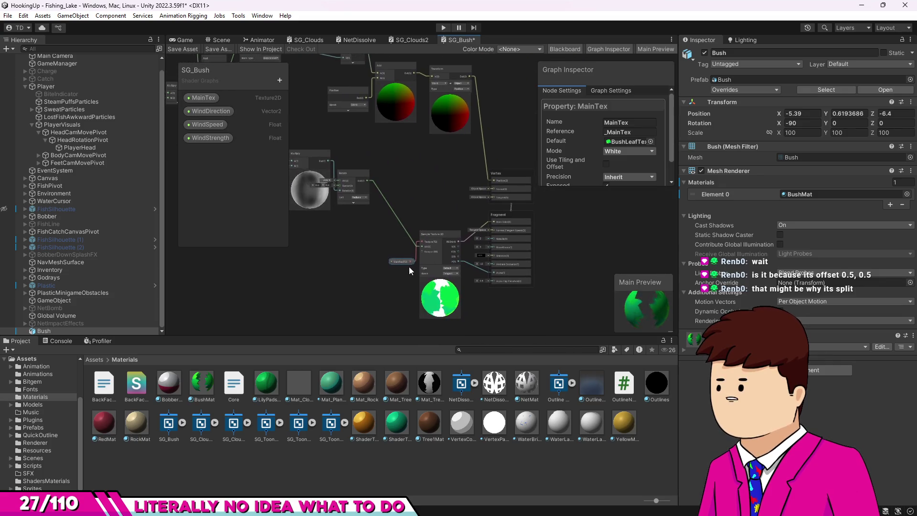
- Reposition the Sample Texture 2D, MainTex and Rotate nodes, then save SG_Bush
{"action": "left_click_drag", "start_coordinate": [442, 219], "coordinate": [441, 193]}
{"action": "left_click_drag", "start_coordinate": [395, 261], "coordinate": [398, 168]}
{"action": "mouse_move", "coordinate": [345, 128]}
{"action": "left_mouse_down"}
{"action": "mouse_move", "coordinate": [332, 153]}
{"action": "mouse_move", "coordinate": [331, 202]}
{"action": "mouse_move", "coordinate": [344, 204]}
{"action": "mouse_move", "coordinate": [334, 203]}
{"action": "left_mouse_up"}
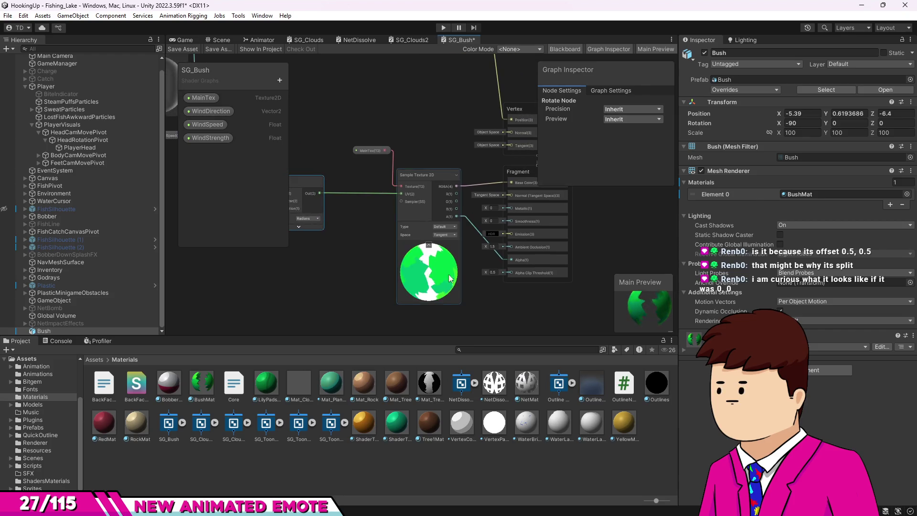
{"action": "left_click", "coordinate": [184, 48]}
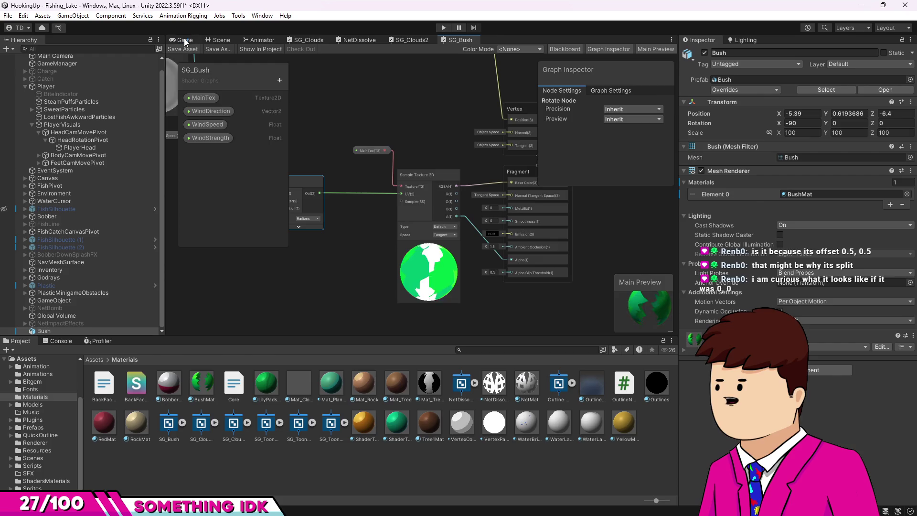
- Frame the Bush in the Scene view, then orbit and zoom around its leaves
{"action": "left_click", "coordinate": [185, 39]}
{"action": "left_click", "coordinate": [221, 39]}
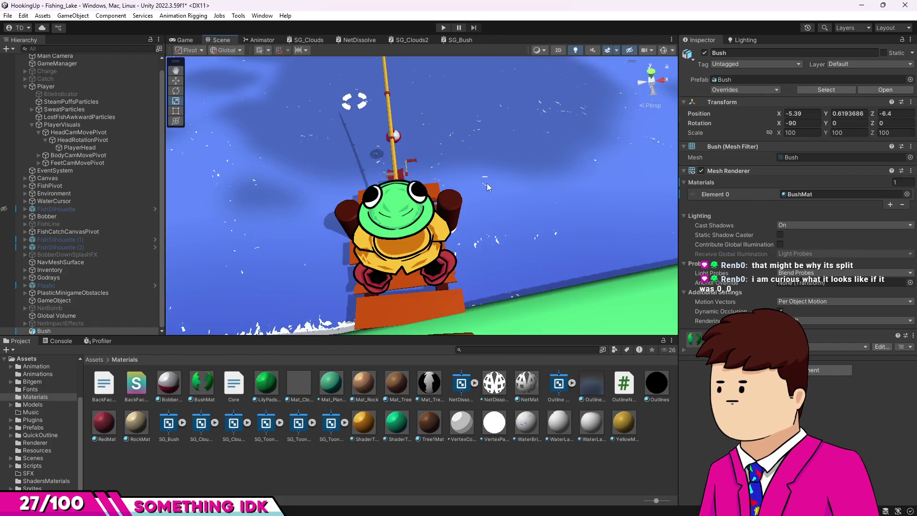
{"action": "key", "text": "f"}
{"action": "mouse_move", "coordinate": [236, 105]}
{"action": "left_mouse_down"}
{"action": "mouse_move", "coordinate": [256, 88]}
{"action": "mouse_move", "coordinate": [387, 125]}
{"action": "mouse_move", "coordinate": [430, 205]}
{"action": "mouse_move", "coordinate": [398, 190]}
{"action": "left_mouse_up"}
{"action": "scroll", "coordinate": [260, 87], "scroll_direction": "up", "scroll_amount": 2}
{"action": "scroll", "coordinate": [397, 143], "scroll_direction": "down", "scroll_amount": 3}
{"action": "scroll", "coordinate": [399, 190], "scroll_direction": "up", "scroll_amount": 5}
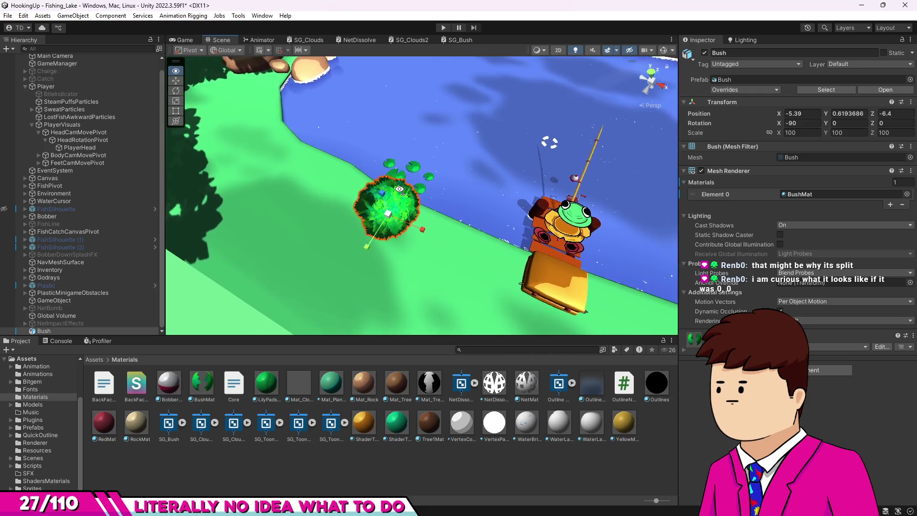
{"action": "scroll", "coordinate": [397, 189], "scroll_direction": "up", "scroll_amount": 5}
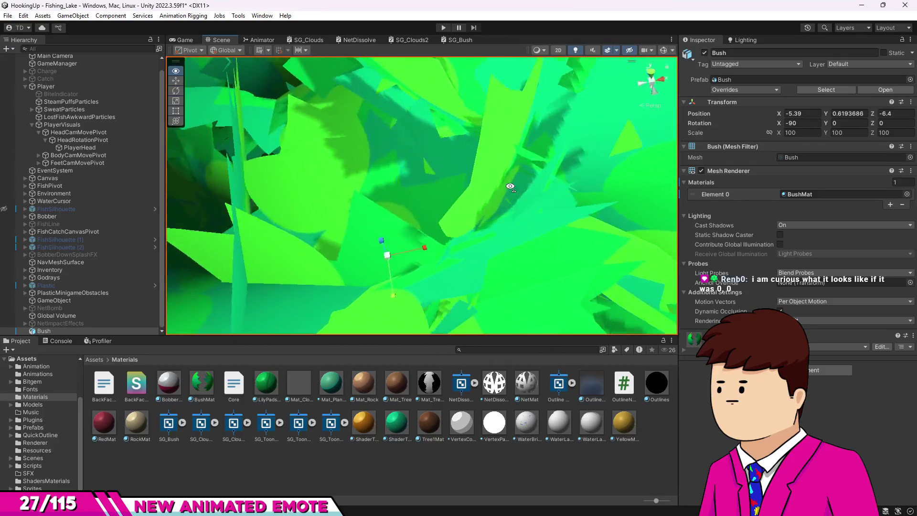
{"action": "scroll", "coordinate": [398, 189], "scroll_direction": "down", "scroll_amount": 3}
{"action": "mouse_move", "coordinate": [398, 189]}
{"action": "left_mouse_down"}
{"action": "mouse_move", "coordinate": [543, 182]}
{"action": "mouse_move", "coordinate": [442, 209]}
{"action": "left_mouse_up"}
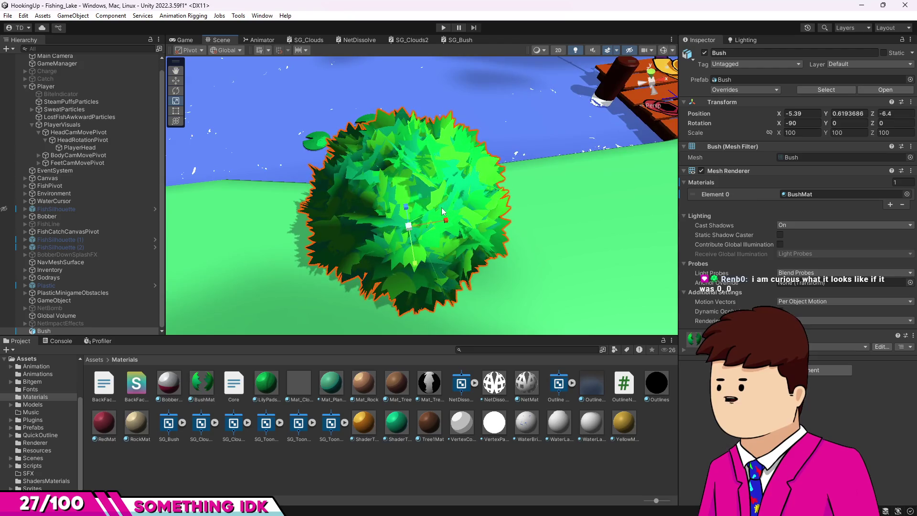
{"action": "mouse_move", "coordinate": [680, 135]}
{"action": "left_mouse_down"}
{"action": "mouse_move", "coordinate": [476, 186]}
{"action": "mouse_move", "coordinate": [512, 186]}
{"action": "mouse_move", "coordinate": [471, 215]}
{"action": "mouse_move", "coordinate": [420, 206]}
{"action": "left_mouse_up"}
{"action": "scroll", "coordinate": [441, 203], "scroll_direction": "down", "scroll_amount": 5}
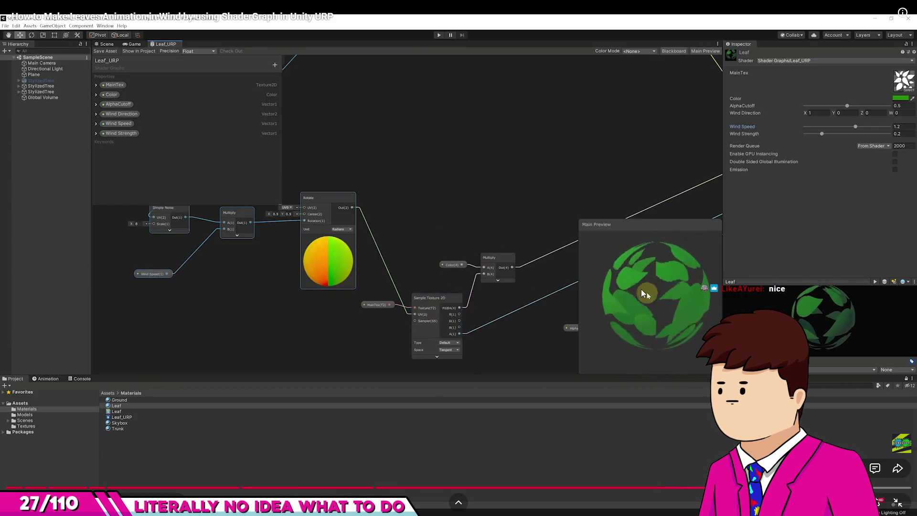
- Pause the tutorial at its node-grouping step and go back to Unity
{"action": "left_click", "coordinate": [587, 253]}
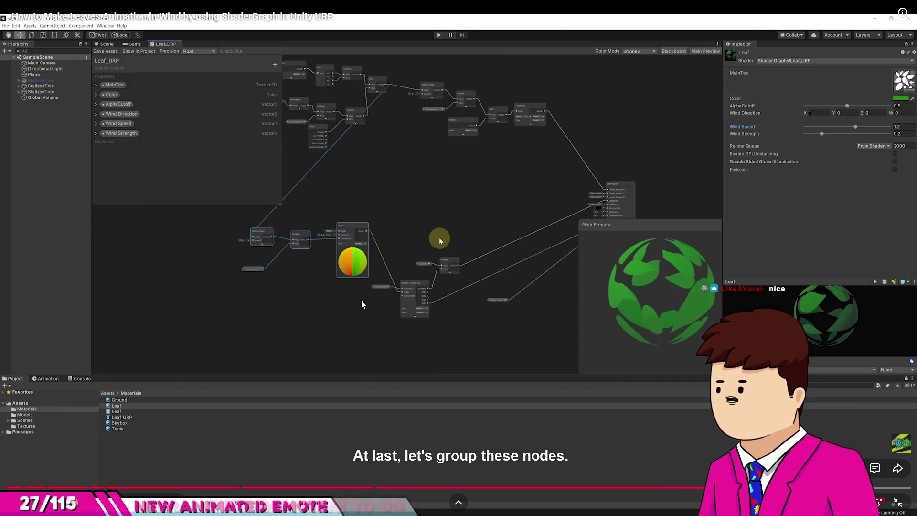
{"action": "key", "text": "alt+Tab"}
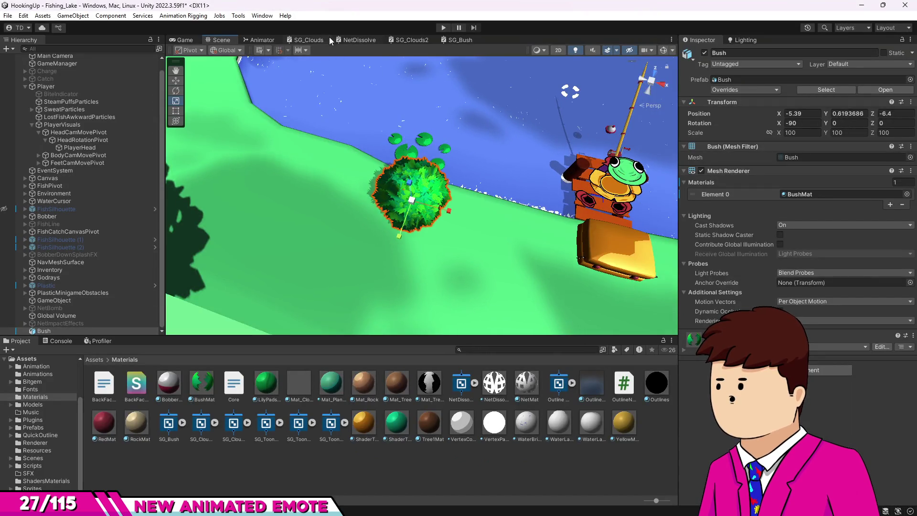
- Set the Rotate node's Center to X 1, Y 1, save SG_Bush, and view the Game tab
{"action": "left_click", "coordinate": [258, 40]}
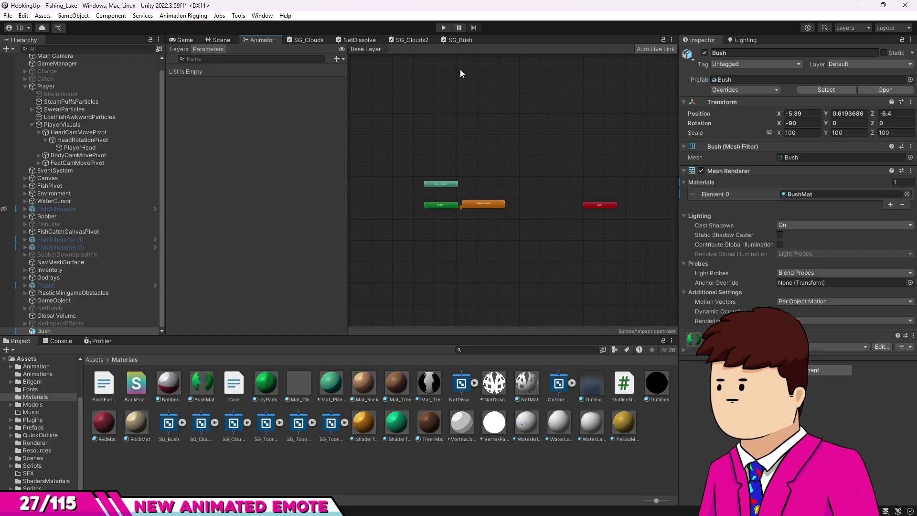
{"action": "left_click", "coordinate": [456, 41]}
{"action": "scroll", "coordinate": [460, 309], "scroll_direction": "up", "scroll_amount": 2}
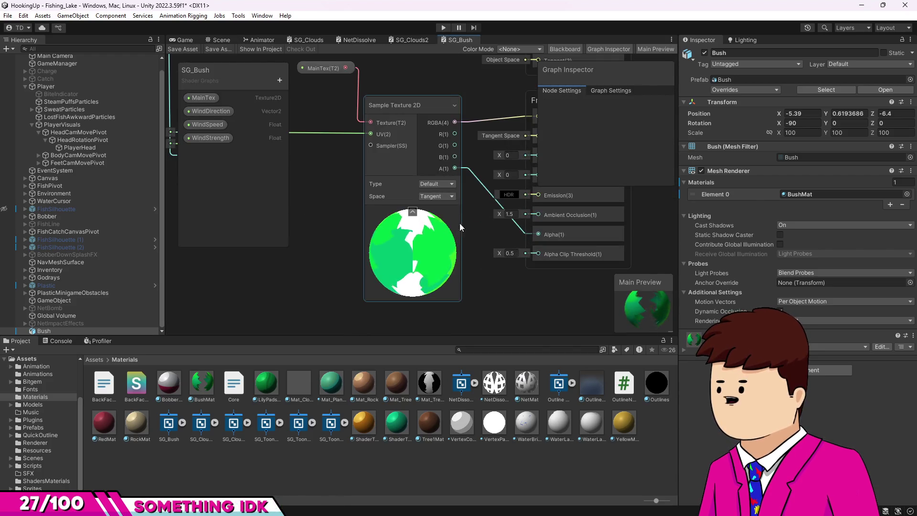
{"action": "scroll", "coordinate": [379, 164], "scroll_direction": "up", "scroll_amount": 4}
{"action": "scroll", "coordinate": [385, 165], "scroll_direction": "down", "scroll_amount": 3}
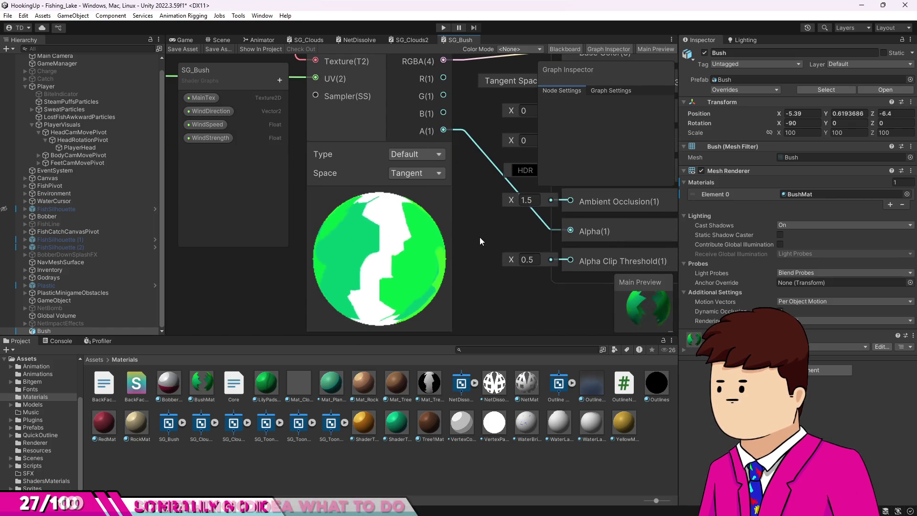
{"action": "scroll", "coordinate": [489, 266], "scroll_direction": "up", "scroll_amount": 3}
{"action": "scroll", "coordinate": [477, 272], "scroll_direction": "down", "scroll_amount": 3}
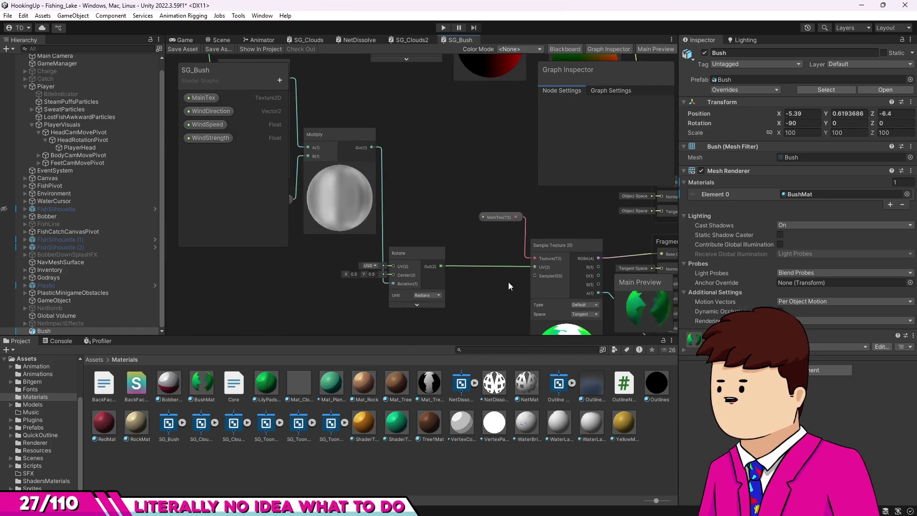
{"action": "left_click", "coordinate": [364, 276]}
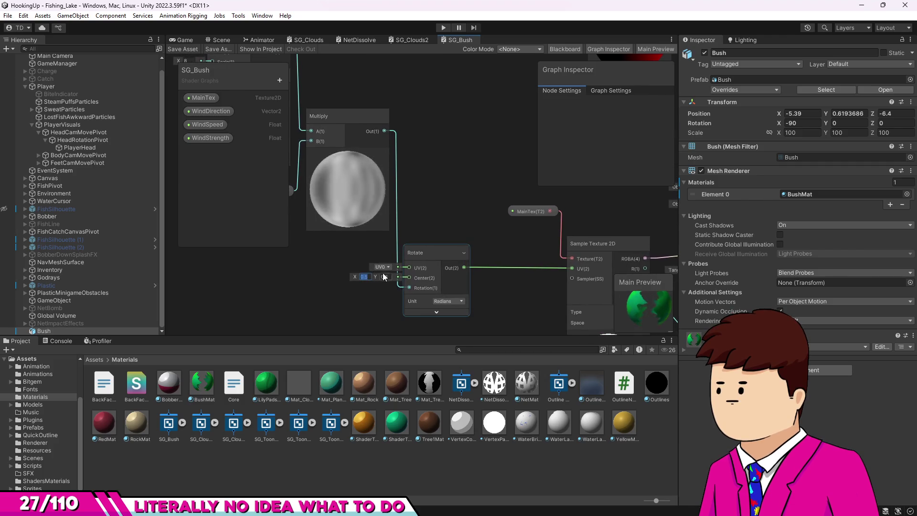
{"action": "type", "text": "1"}
{"action": "left_click", "coordinate": [385, 276]}
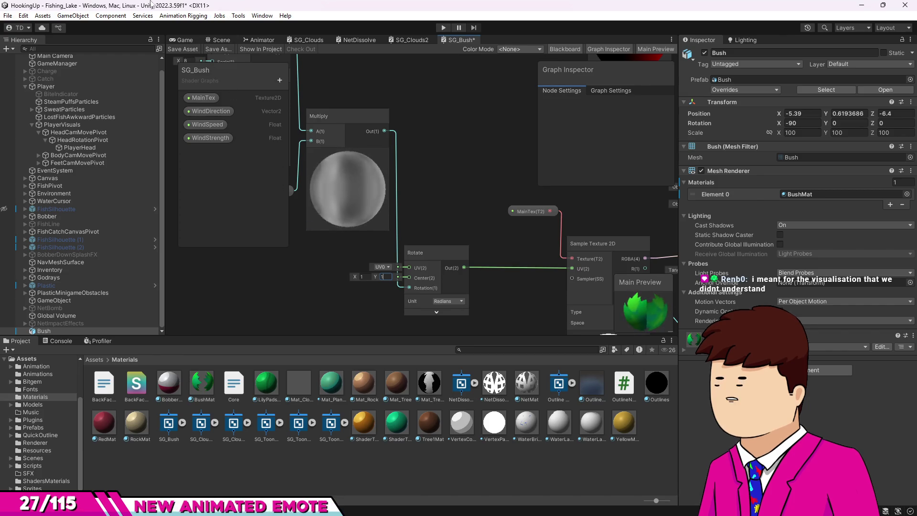
{"action": "left_click", "coordinate": [174, 49]}
{"action": "left_click", "coordinate": [179, 40]}
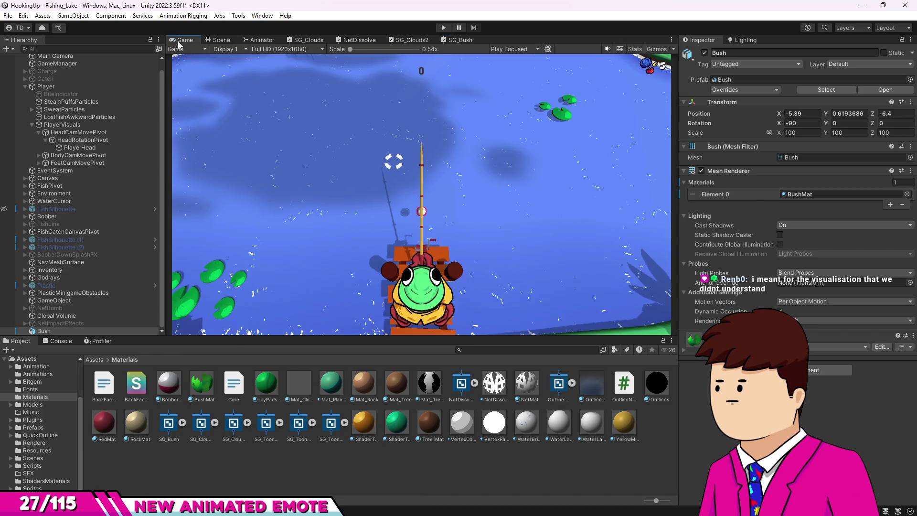
- Orbit around the Bush in the Scene view, then return to SG_Bush and expand Rotate's preview
{"action": "left_click", "coordinate": [233, 42]}
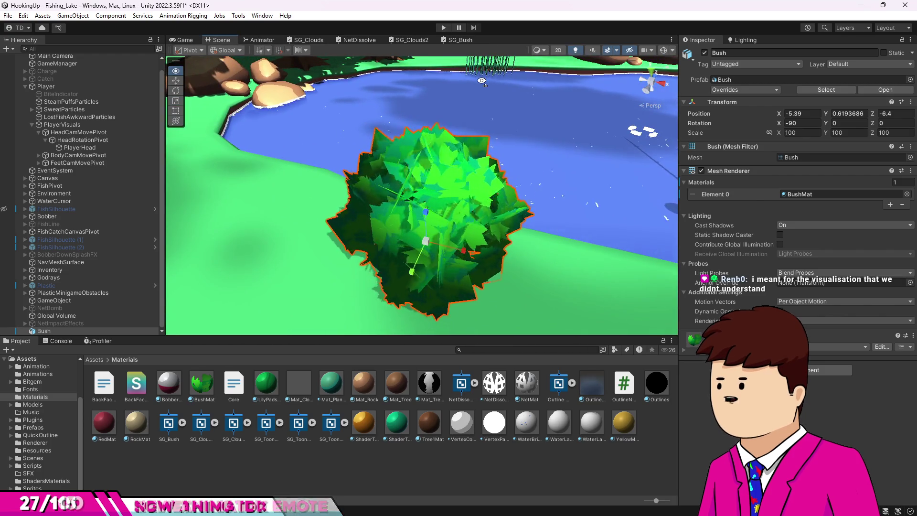
{"action": "left_click_drag", "start_coordinate": [481, 81], "coordinate": [309, 86]}
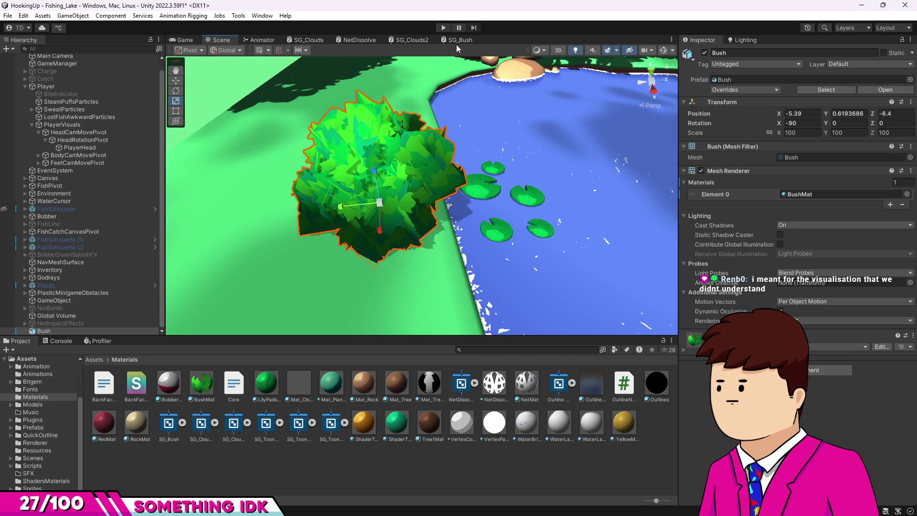
{"action": "left_click", "coordinate": [456, 42]}
{"action": "mouse_move", "coordinate": [417, 206]}
{"action": "left_mouse_down"}
{"action": "mouse_move", "coordinate": [357, 161]}
{"action": "mouse_move", "coordinate": [411, 227]}
{"action": "mouse_move", "coordinate": [472, 203]}
{"action": "mouse_move", "coordinate": [477, 237]}
{"action": "left_mouse_up"}
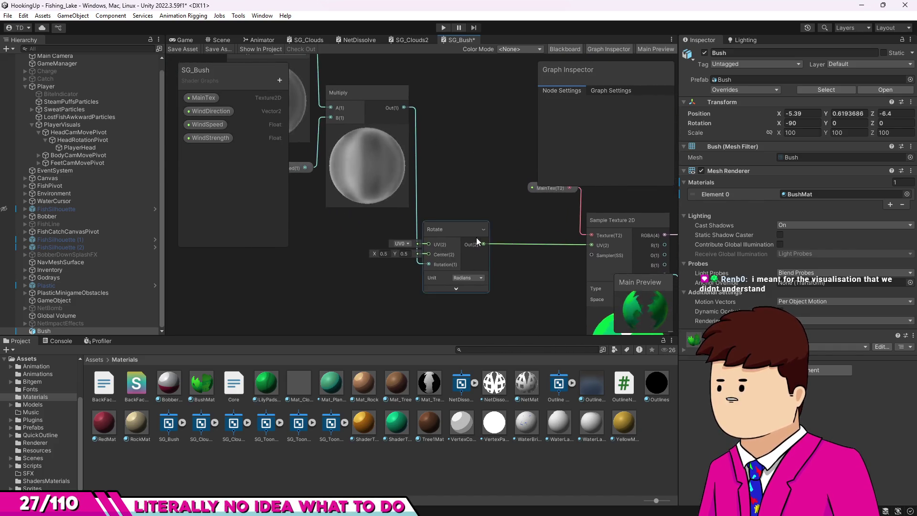
{"action": "left_click", "coordinate": [480, 286]}
- Try Rotate Center values of 0 and 1, then undo the change
{"action": "left_click", "coordinate": [399, 194]}
{"action": "type", "text": "0"}
{"action": "left_click", "coordinate": [413, 192]}
{"action": "type", "text": "0"}
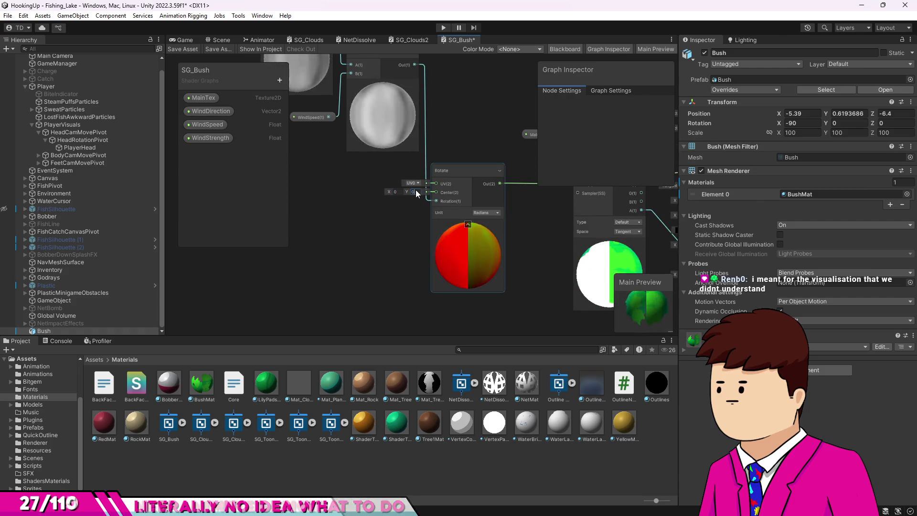
{"action": "scroll", "coordinate": [508, 256], "scroll_direction": "up", "scroll_amount": 3}
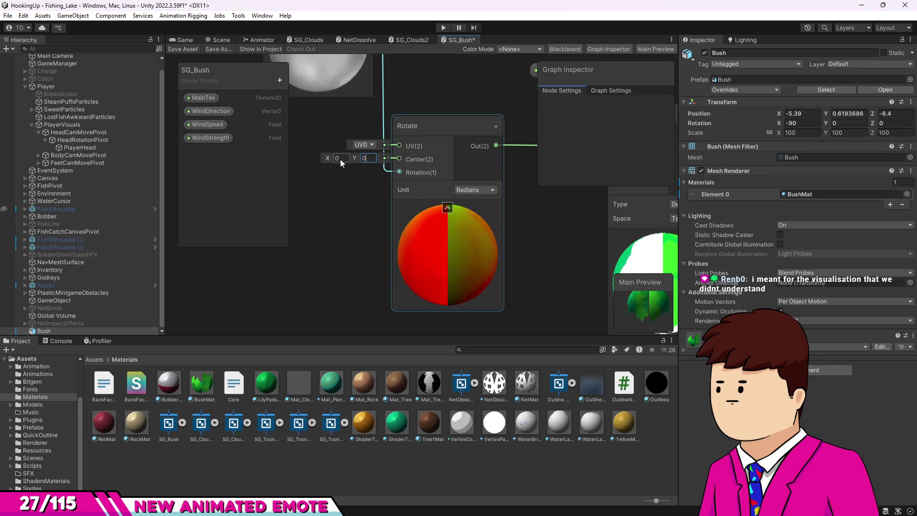
{"action": "type", "text": "1"}
{"action": "left_click", "coordinate": [368, 160]}
{"action": "type", "text": "1"}
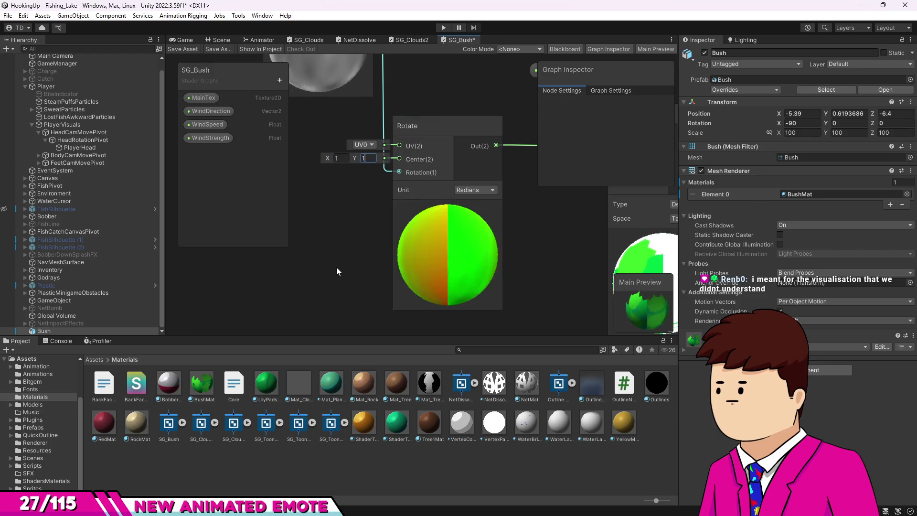
{"action": "key", "text": "ctrl+z"}
{"action": "key", "text": "ctrl+z"}
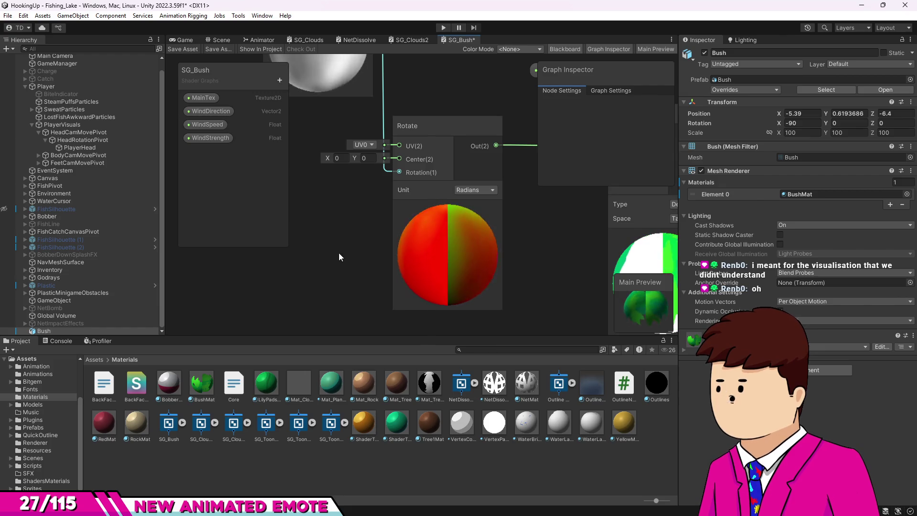
- Set the Rotate node's Center to 0.5, 0.5
{"action": "left_click", "coordinate": [337, 158]}
{"action": "type", "text": "."}
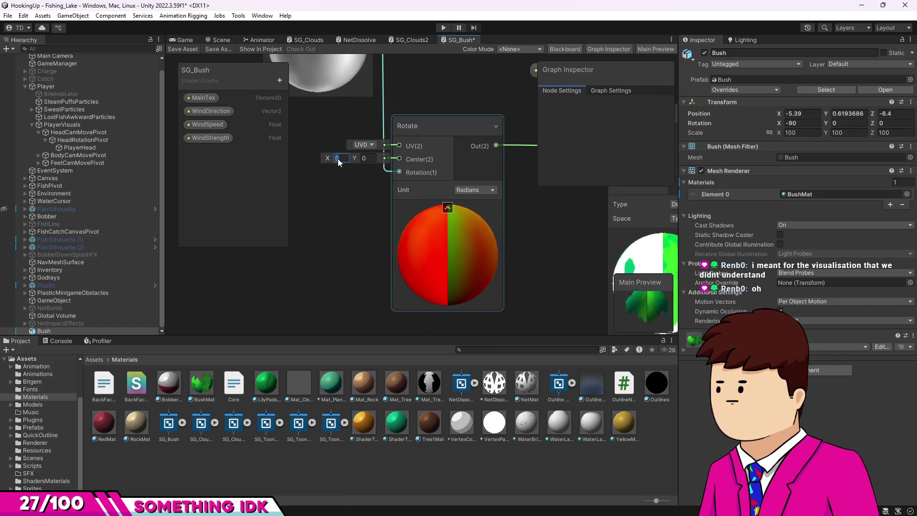
{"action": "type", "text": "5"}
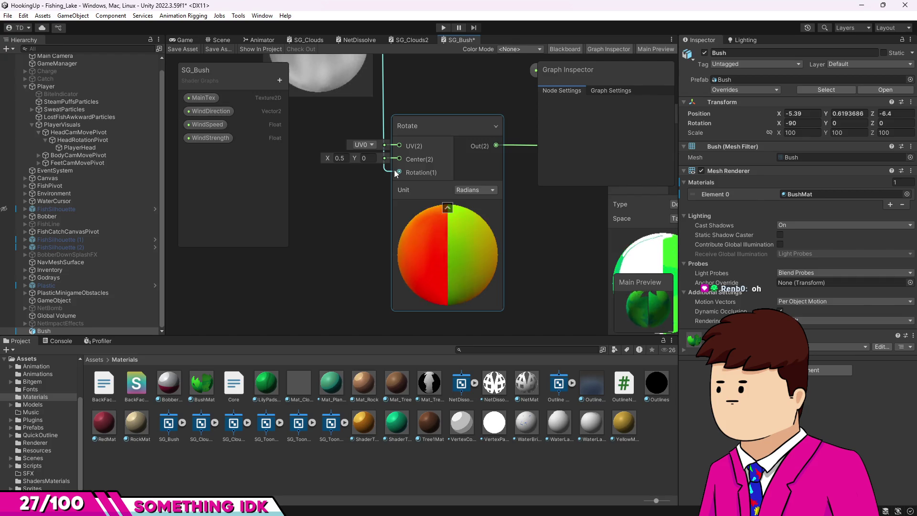
{"action": "left_click", "coordinate": [365, 160]}
{"action": "type", "text": ".5"}
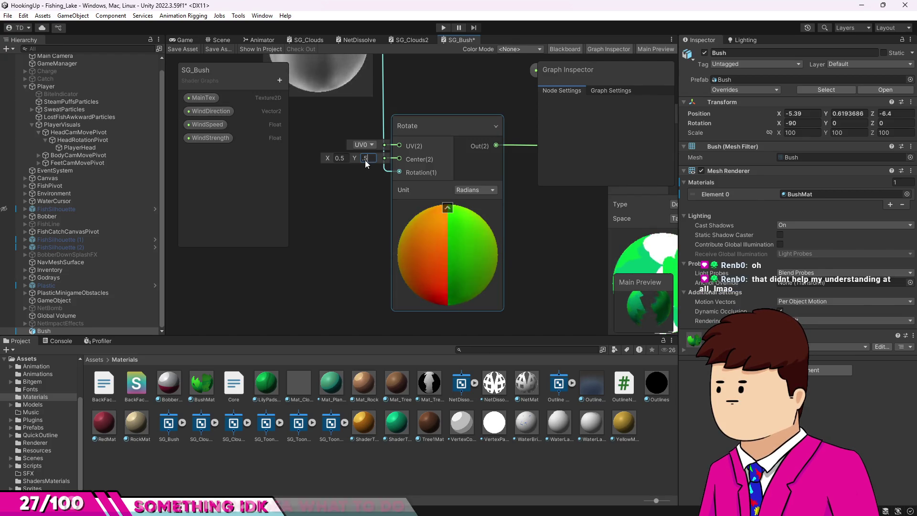
{"action": "left_click", "coordinate": [414, 241]}
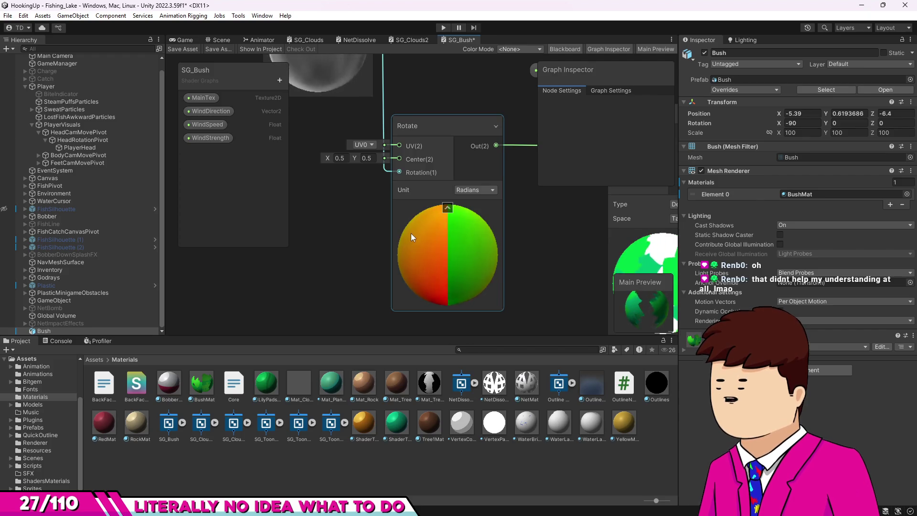
- Zoom out on the graph and save SG_Bush
{"action": "scroll", "coordinate": [411, 228], "scroll_direction": "down", "scroll_amount": 1}
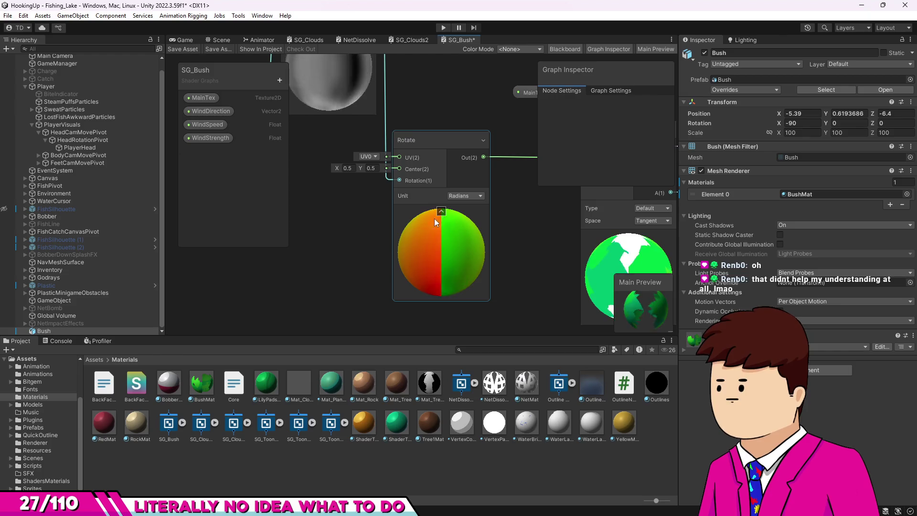
{"action": "scroll", "coordinate": [465, 274], "scroll_direction": "down", "scroll_amount": 3}
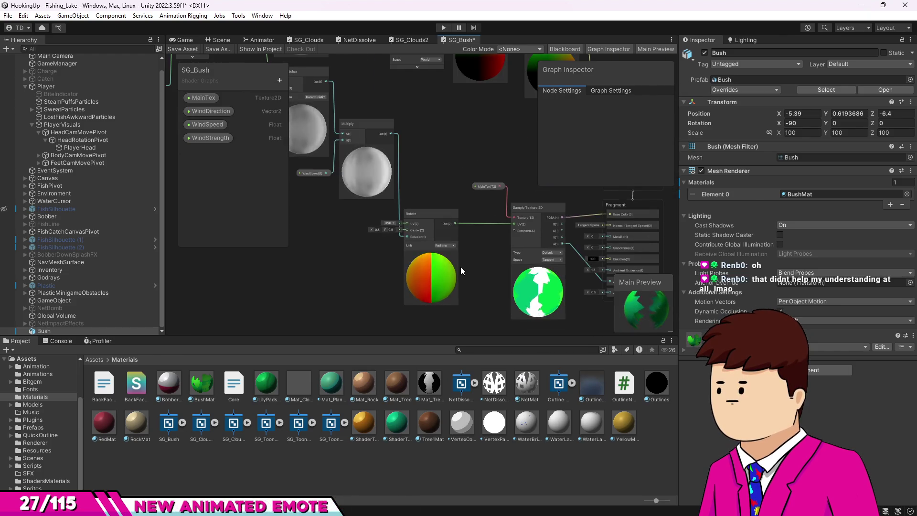
{"action": "scroll", "coordinate": [460, 267], "scroll_direction": "down", "scroll_amount": 2}
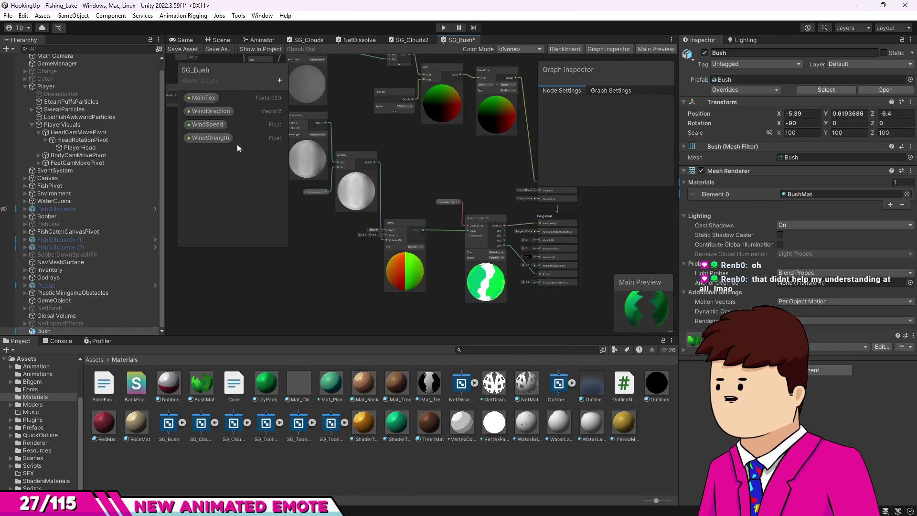
{"action": "left_click", "coordinate": [178, 50]}
{"action": "key", "text": "alt+Tab"}
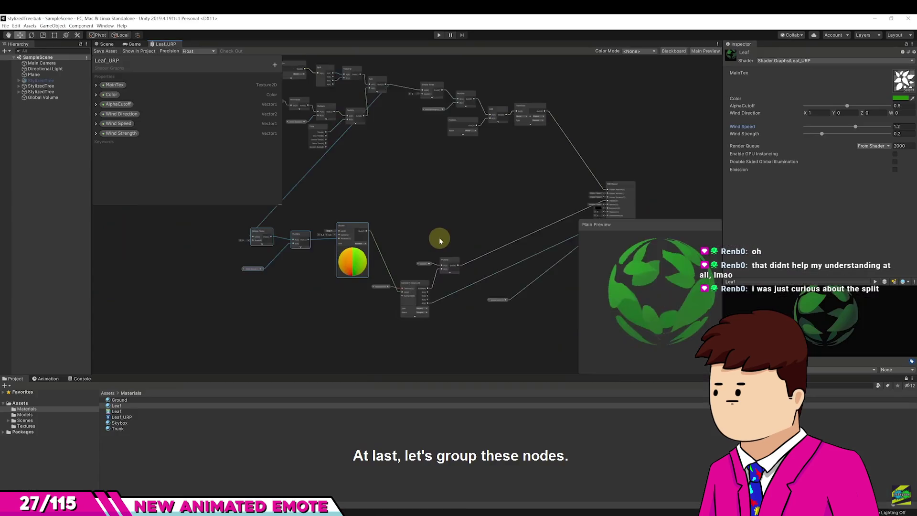
- Play the tutorial through its node-grouping section and pause it there
{"action": "key", "text": "space"}
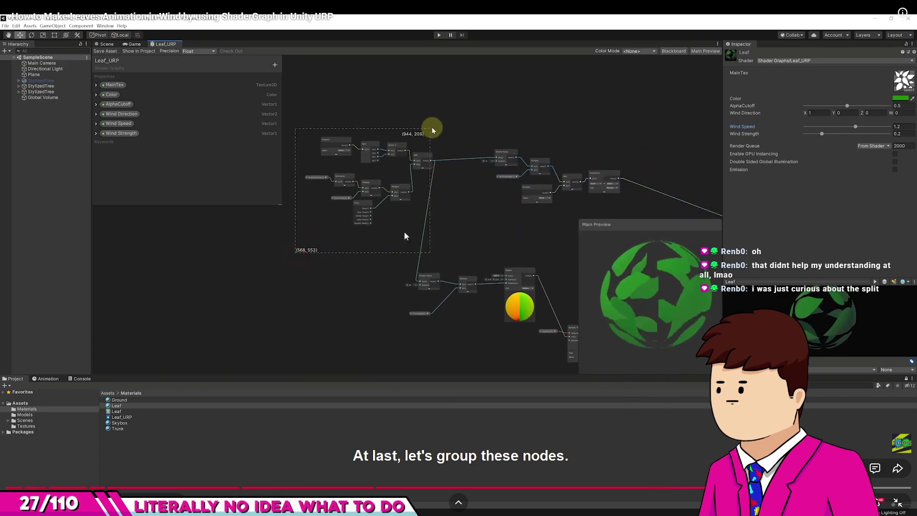
{"action": "left_click", "coordinate": [457, 307]}
{"action": "left_click", "coordinate": [481, 324]}
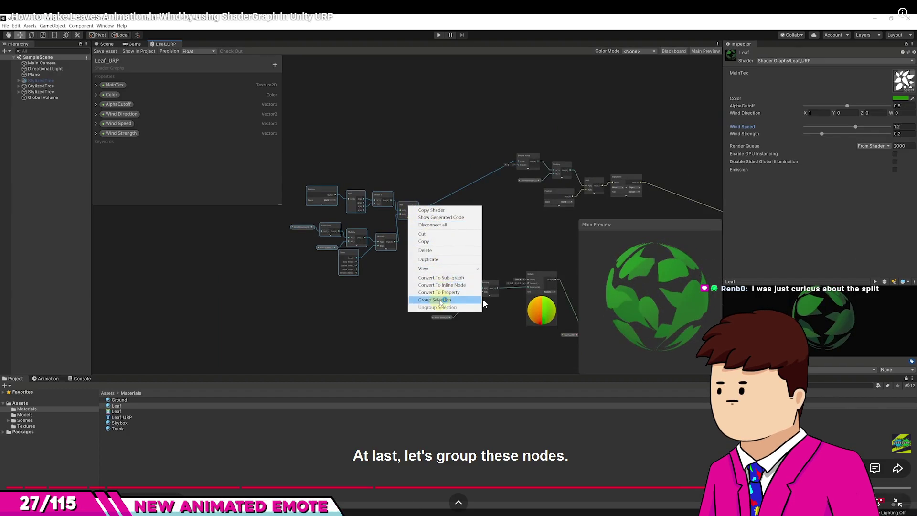
{"action": "key", "text": "space"}
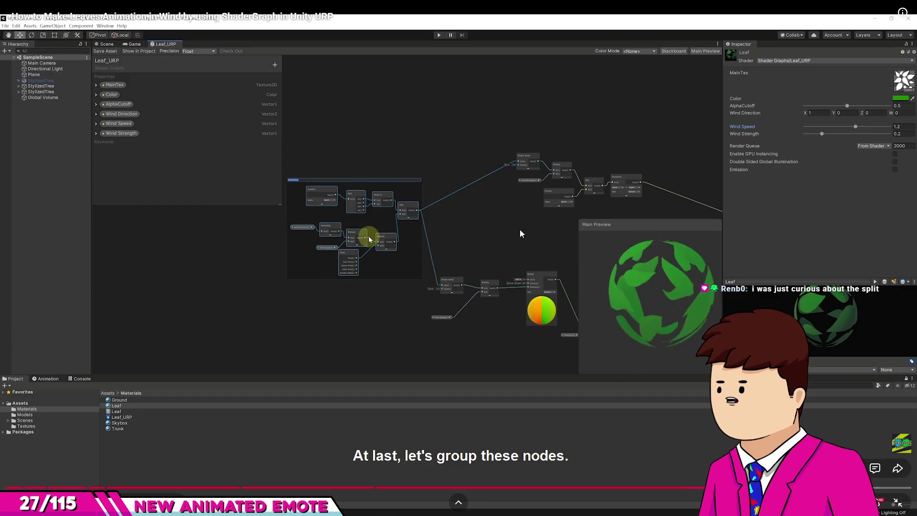
{"action": "key", "text": "space"}
{"action": "key", "text": "space"}
{"action": "key", "text": "alt+Tab"}
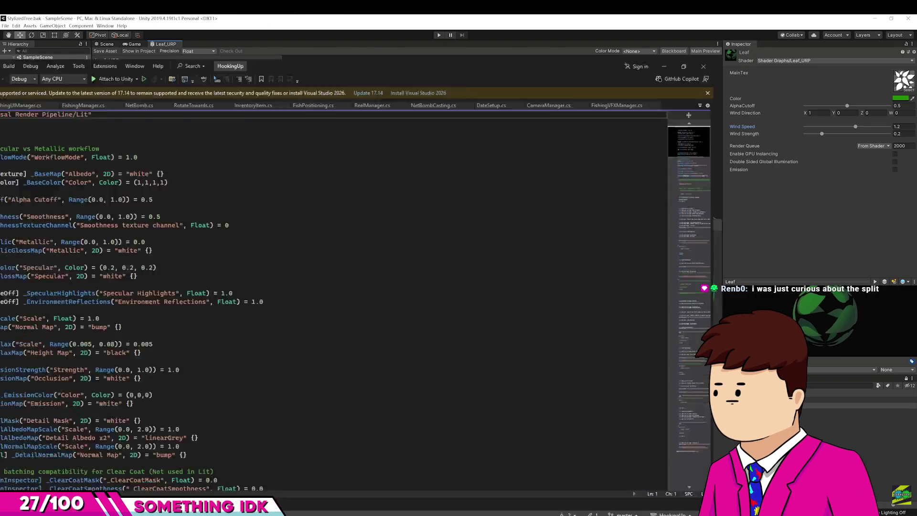
- Select the Position, Split, Normalize and Time noise nodes and group them
{"action": "key", "text": "alt+Tab"}
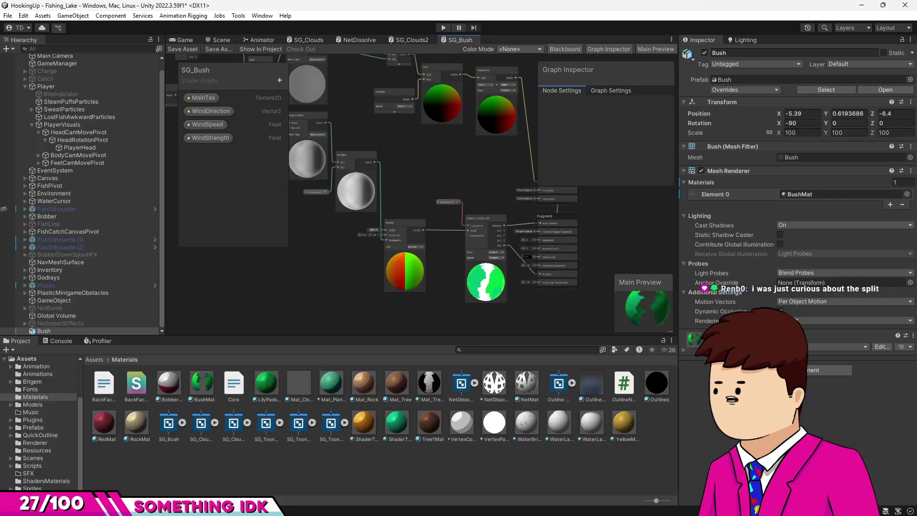
{"action": "mouse_move", "coordinate": [399, 184]}
{"action": "left_mouse_down"}
{"action": "mouse_move", "coordinate": [506, 199]}
{"action": "mouse_move", "coordinate": [516, 267]}
{"action": "mouse_move", "coordinate": [428, 256]}
{"action": "left_mouse_up"}
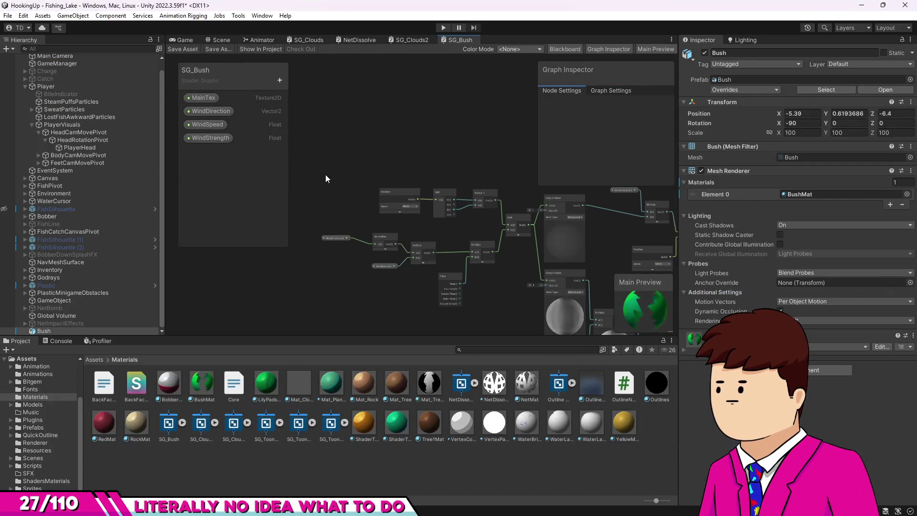
{"action": "left_click_drag", "start_coordinate": [512, 309], "coordinate": [511, 310]}
{"action": "left_click_drag", "start_coordinate": [517, 262], "coordinate": [492, 222]}
{"action": "right_click", "coordinate": [486, 201]}
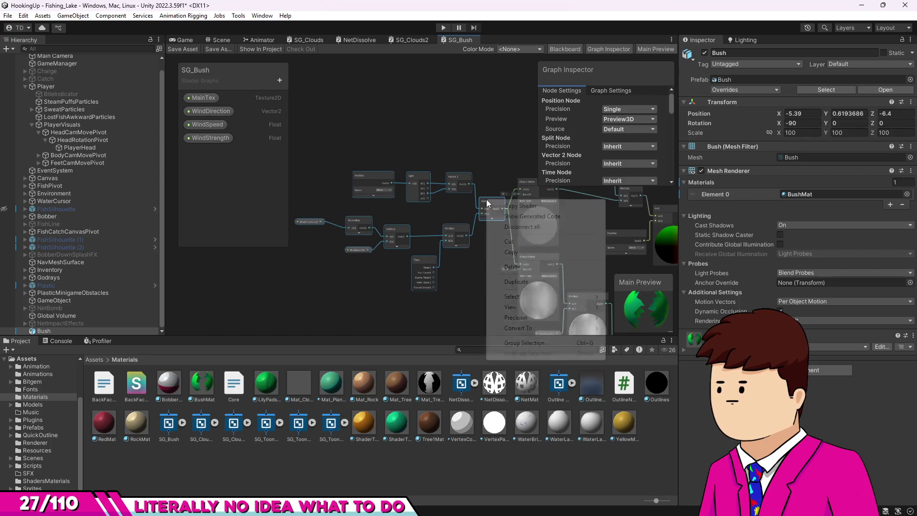
{"action": "left_click", "coordinate": [524, 343]}
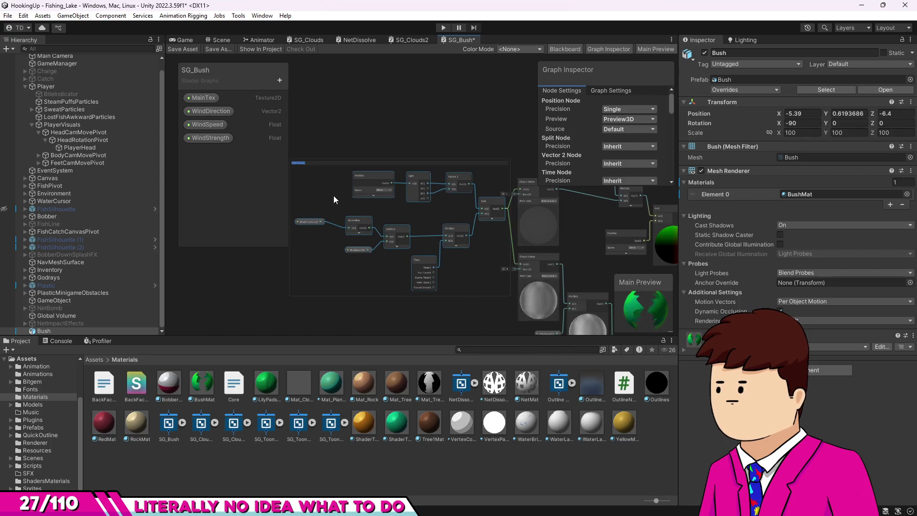
- Title the new group 'Noise Input'
{"action": "scroll", "coordinate": [314, 182], "scroll_direction": "up", "scroll_amount": 5}
{"action": "scroll", "coordinate": [380, 198], "scroll_direction": "down", "scroll_amount": 5}
{"action": "scroll", "coordinate": [387, 210], "scroll_direction": "up", "scroll_amount": 3}
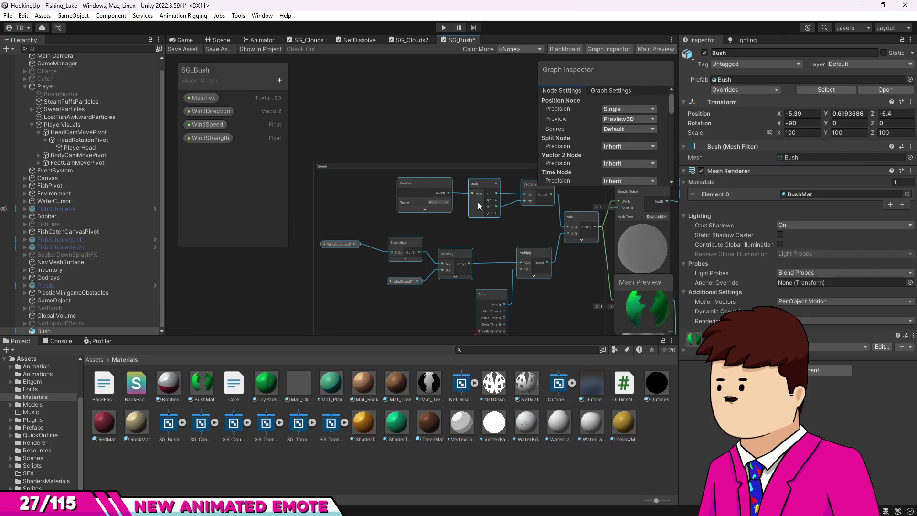
{"action": "type", "text": "se in"}
{"action": "key", "text": "Return"}
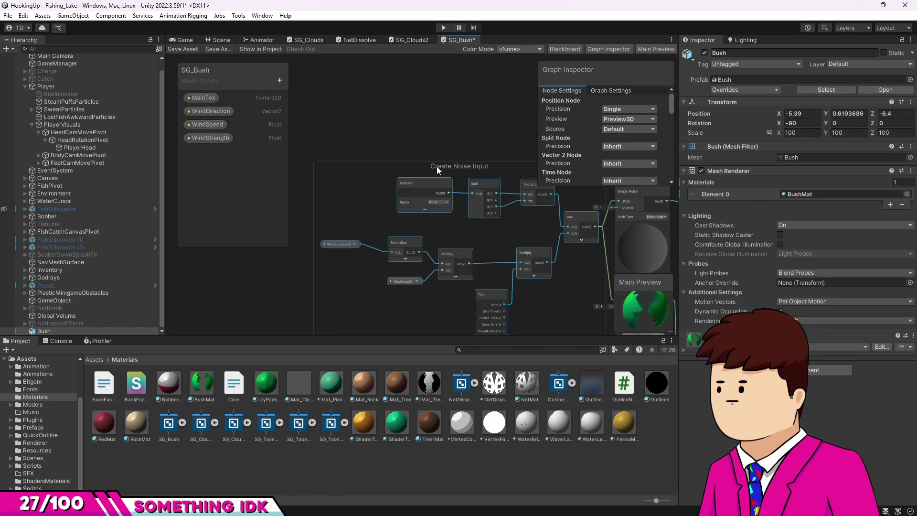
{"action": "left_click", "coordinate": [437, 166]}
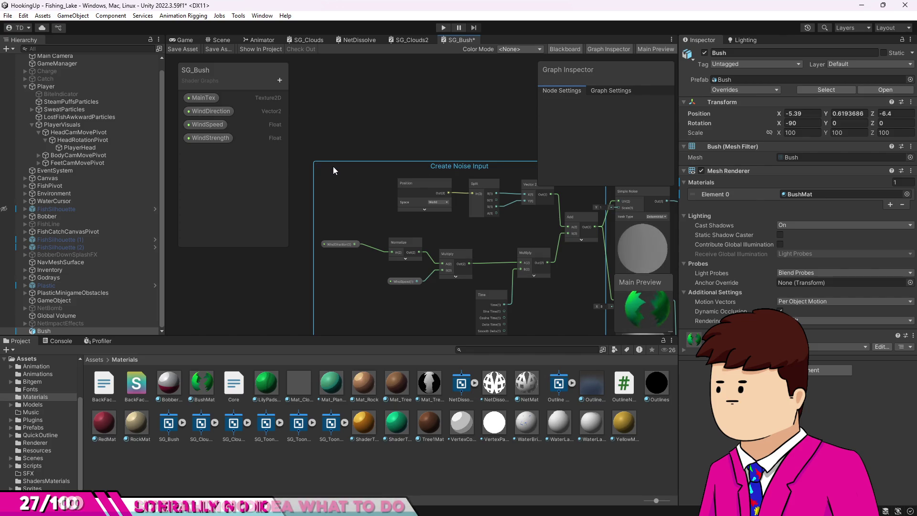
{"action": "double_click", "coordinate": [384, 166]}
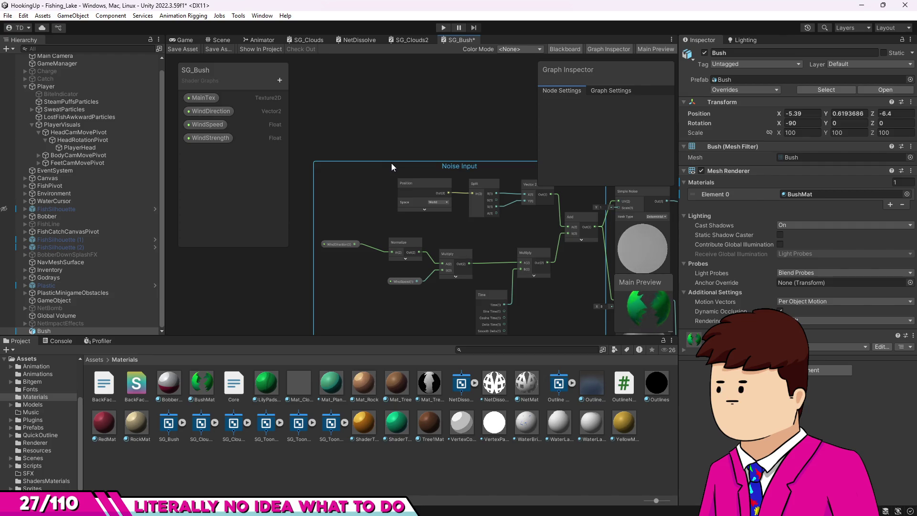
- Move the Noise Input group left and down, then select the bush wobble nodes
{"action": "scroll", "coordinate": [346, 142], "scroll_direction": "down", "scroll_amount": 5}
{"action": "scroll", "coordinate": [437, 210], "scroll_direction": "up", "scroll_amount": 5}
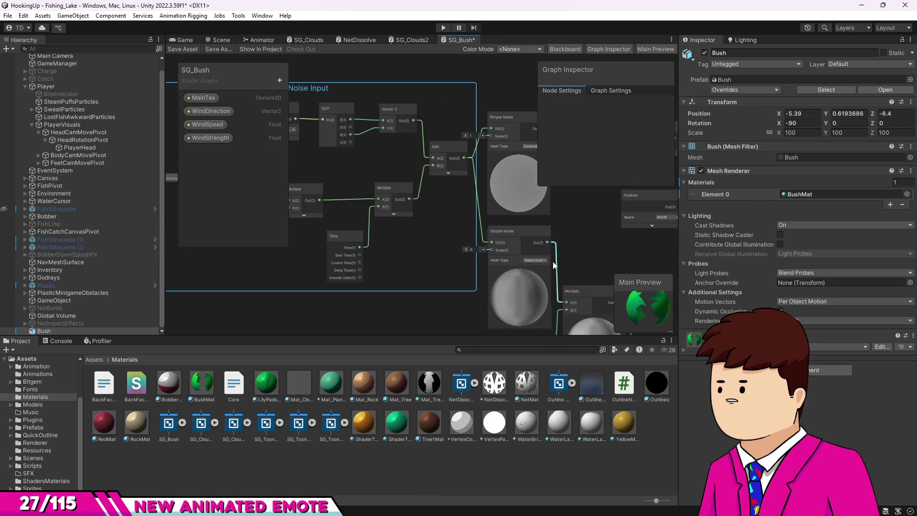
{"action": "mouse_move", "coordinate": [420, 93]}
{"action": "left_mouse_down"}
{"action": "mouse_move", "coordinate": [359, 91]}
{"action": "mouse_move", "coordinate": [338, 138]}
{"action": "left_mouse_up"}
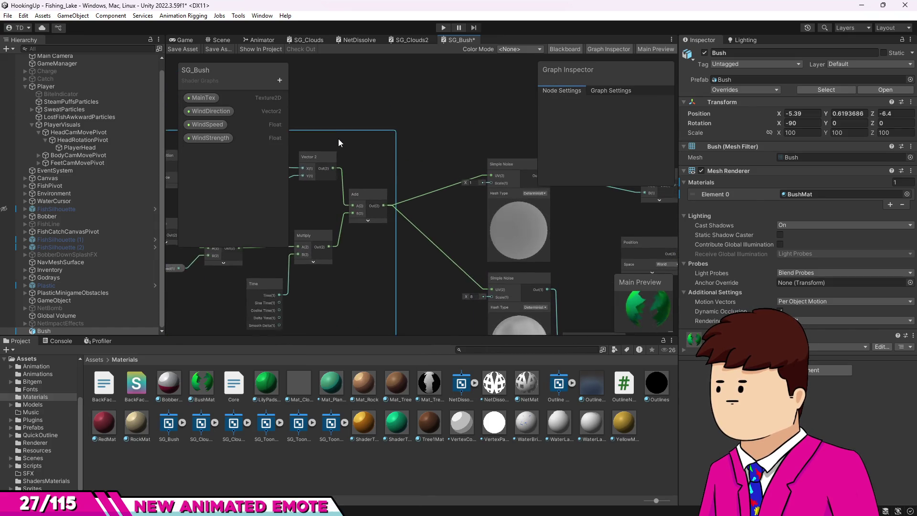
{"action": "scroll", "coordinate": [407, 193], "scroll_direction": "up", "scroll_amount": 3}
{"action": "scroll", "coordinate": [454, 213], "scroll_direction": "down", "scroll_amount": 5}
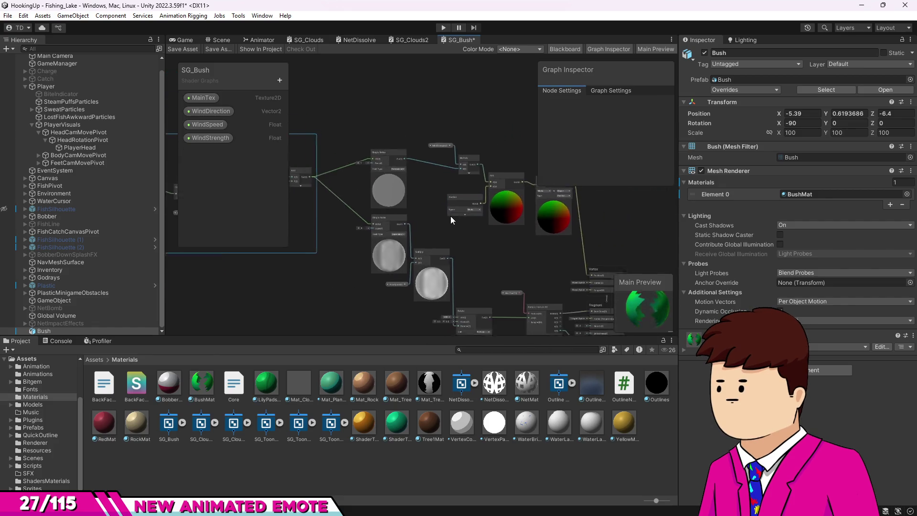
{"action": "left_click_drag", "start_coordinate": [454, 213], "coordinate": [431, 220]}
{"action": "left_click_drag", "start_coordinate": [362, 150], "coordinate": [549, 226]}
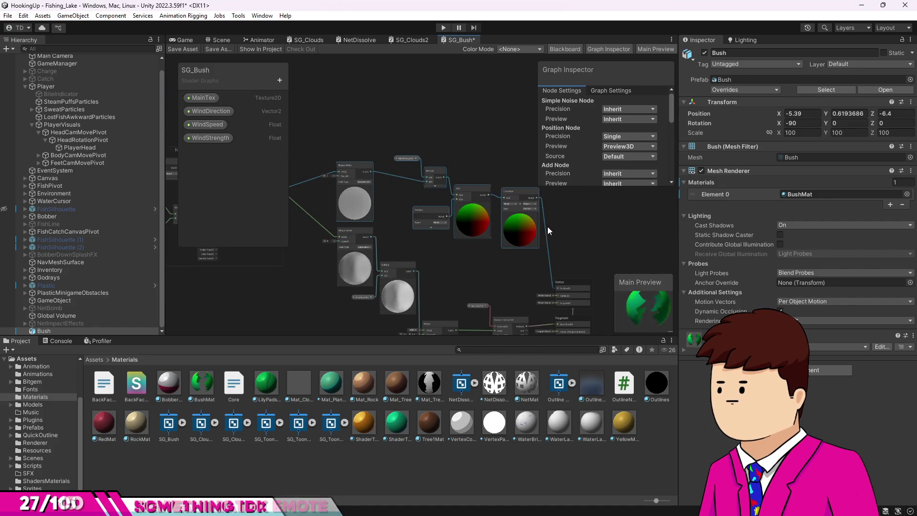
{"action": "right_click", "coordinate": [505, 210]}
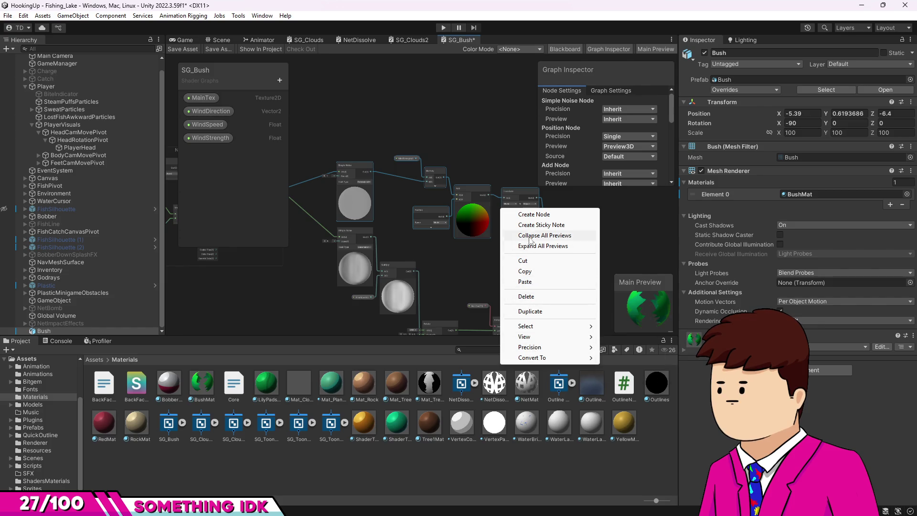
- Group the selected wobble nodes under the title 'BushWobble'
{"action": "right_click", "coordinate": [521, 200]}
{"action": "left_click", "coordinate": [558, 342]}
{"action": "scroll", "coordinate": [385, 167], "scroll_direction": "up", "scroll_amount": 3}
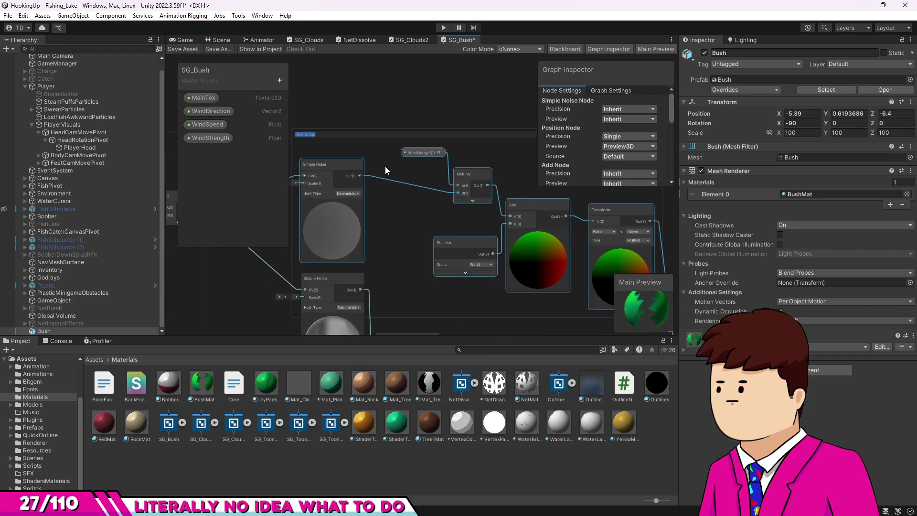
{"action": "type", "text": "BushWob"}
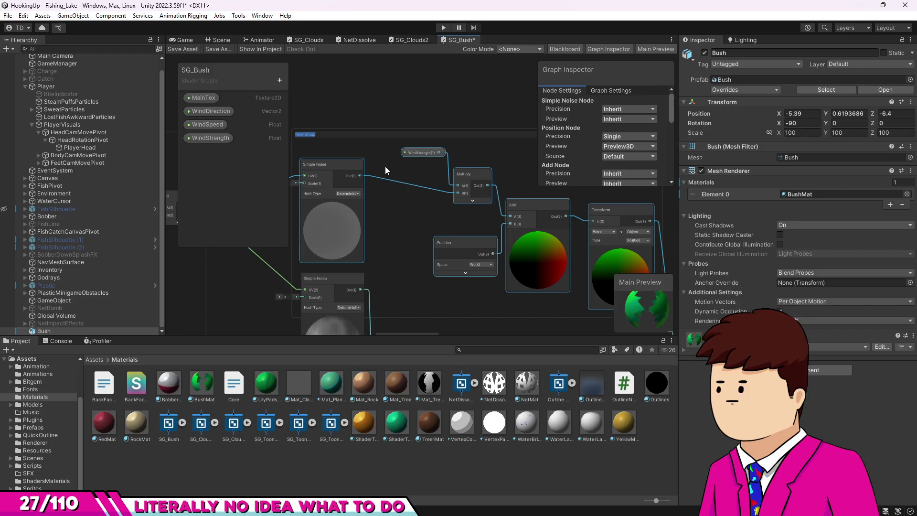
{"action": "type", "text": "ble"}
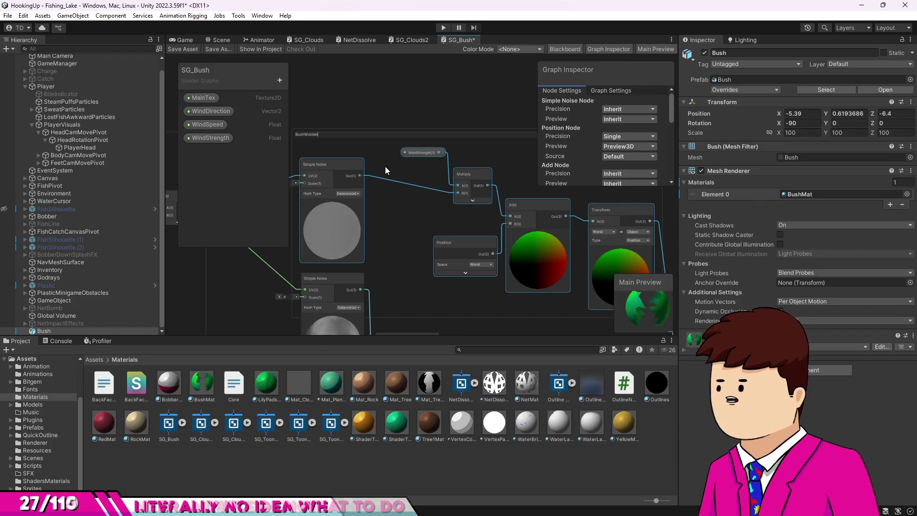
{"action": "key", "text": "Return"}
{"action": "scroll", "coordinate": [385, 166], "scroll_direction": "down", "scroll_amount": 3}
- Move the nodes below Bush Wobble down and raise the Rotate node beside them
{"action": "left_click_drag", "start_coordinate": [369, 293], "coordinate": [409, 272]}
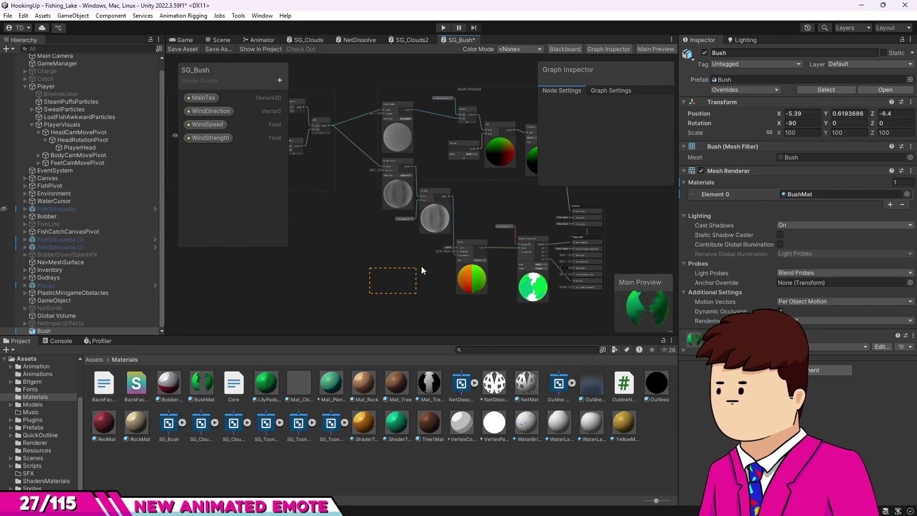
{"action": "left_click_drag", "start_coordinate": [544, 205], "coordinate": [489, 187]}
{"action": "left_click_drag", "start_coordinate": [389, 199], "coordinate": [371, 234]}
{"action": "left_click", "coordinate": [477, 233]}
{"action": "mouse_move", "coordinate": [463, 279]}
{"action": "left_mouse_down"}
{"action": "mouse_move", "coordinate": [465, 228]}
{"action": "mouse_move", "coordinate": [474, 238]}
{"action": "mouse_move", "coordinate": [455, 219]}
{"action": "mouse_move", "coordinate": [488, 238]}
{"action": "mouse_move", "coordinate": [460, 217]}
{"action": "left_mouse_up"}
{"action": "left_click", "coordinate": [342, 195]}
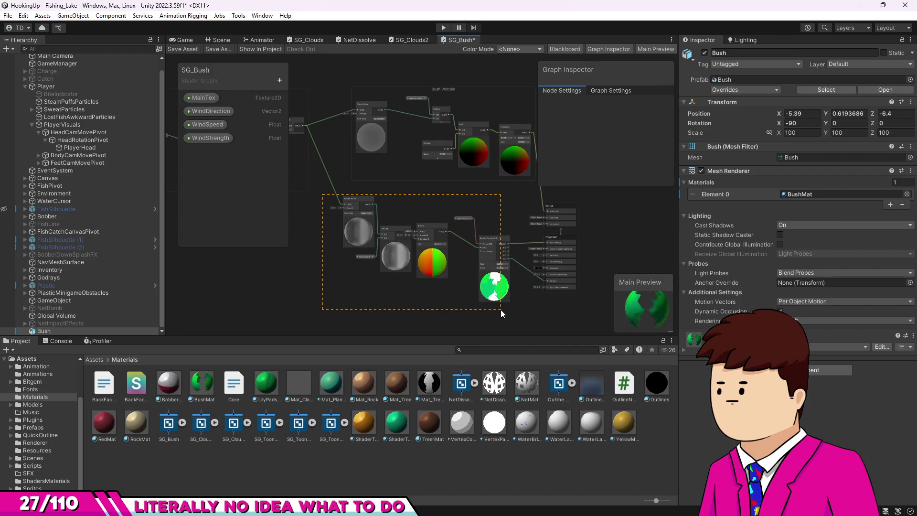
- Group the selected leaf texture nodes and title the group 'Leaf Texture Wiggle'
{"action": "left_click_drag", "start_coordinate": [500, 309], "coordinate": [501, 309]}
{"action": "right_click", "coordinate": [500, 282]}
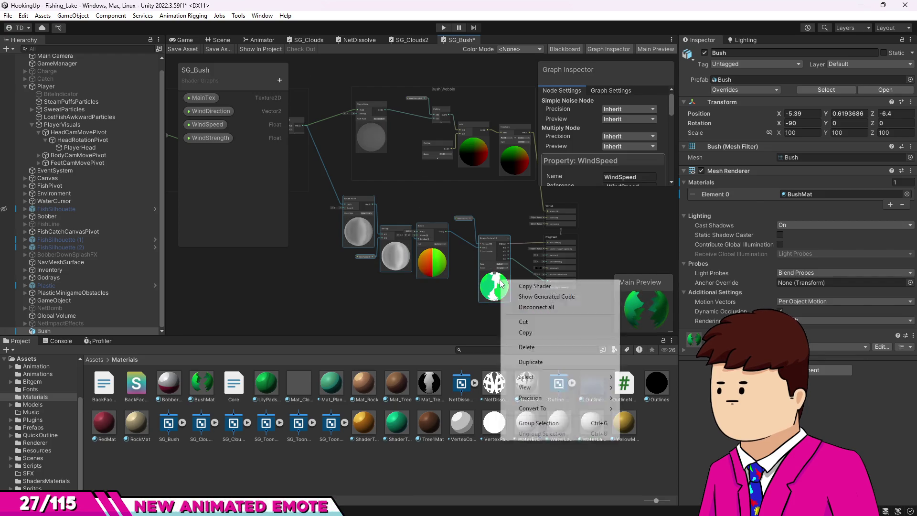
{"action": "left_click", "coordinate": [531, 418]}
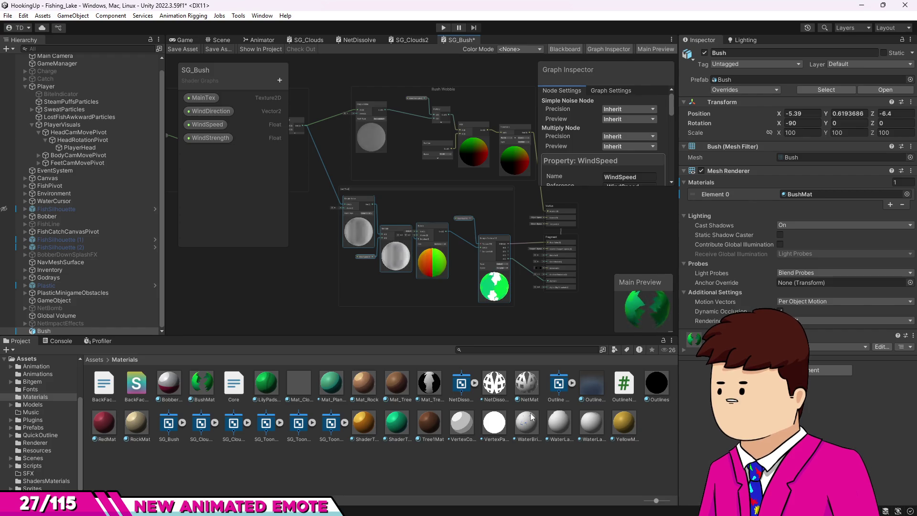
{"action": "type", "text": "ture Wiggle"}
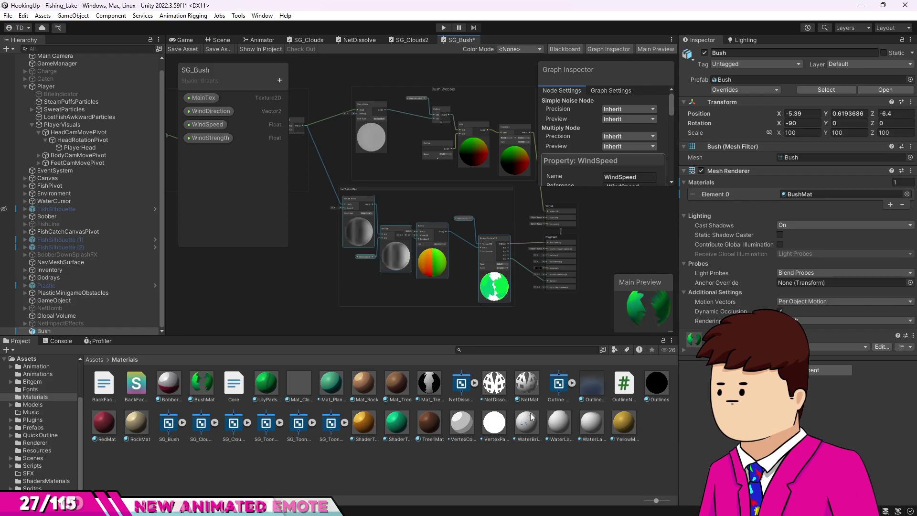
{"action": "key", "text": "Return"}
- Move the Fragment master stack up beside the Leaf Texture Wiggle group
{"action": "mouse_move", "coordinate": [380, 213]}
{"action": "left_mouse_down"}
{"action": "mouse_move", "coordinate": [460, 199]}
{"action": "mouse_move", "coordinate": [477, 254]}
{"action": "mouse_move", "coordinate": [422, 188]}
{"action": "left_mouse_up"}
{"action": "scroll", "coordinate": [425, 191], "scroll_direction": "up", "scroll_amount": 2}
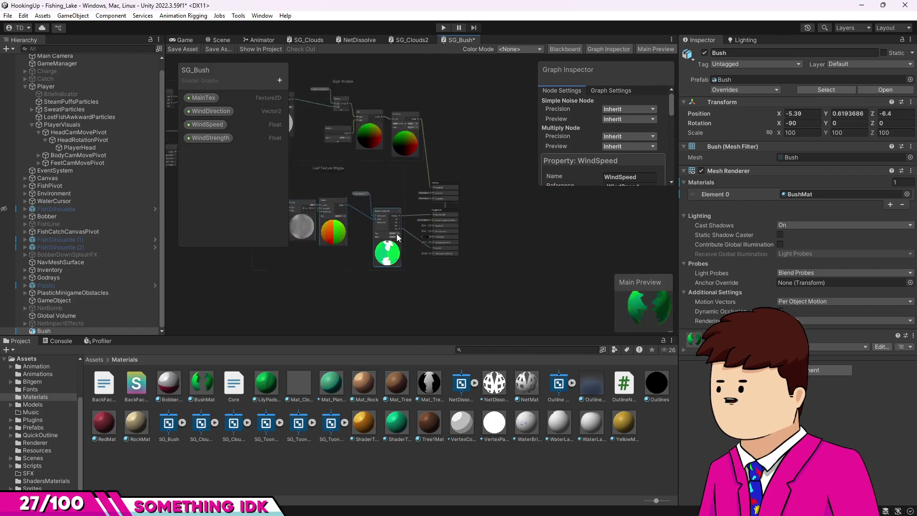
{"action": "left_click_drag", "start_coordinate": [467, 120], "coordinate": [511, 267]}
{"action": "mouse_move", "coordinate": [460, 160]}
{"action": "left_mouse_down"}
{"action": "mouse_move", "coordinate": [460, 96]}
{"action": "mouse_move", "coordinate": [459, 203]}
{"action": "mouse_move", "coordinate": [485, 237]}
{"action": "mouse_move", "coordinate": [465, 208]}
{"action": "mouse_move", "coordinate": [483, 116]}
{"action": "left_mouse_up"}
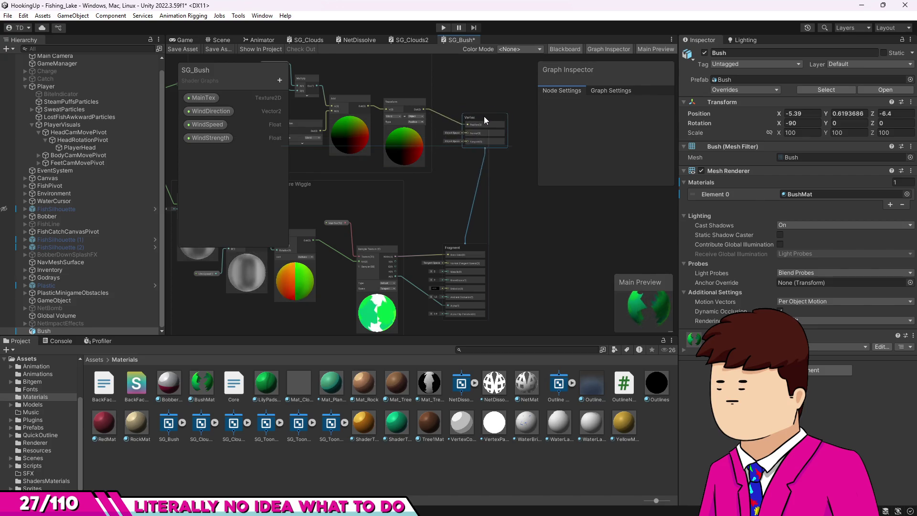
{"action": "mouse_move", "coordinate": [467, 245]}
{"action": "left_mouse_down"}
{"action": "mouse_move", "coordinate": [497, 228]}
{"action": "mouse_move", "coordinate": [489, 231]}
{"action": "left_mouse_up"}
{"action": "scroll", "coordinate": [533, 240], "scroll_direction": "down", "scroll_amount": 10}
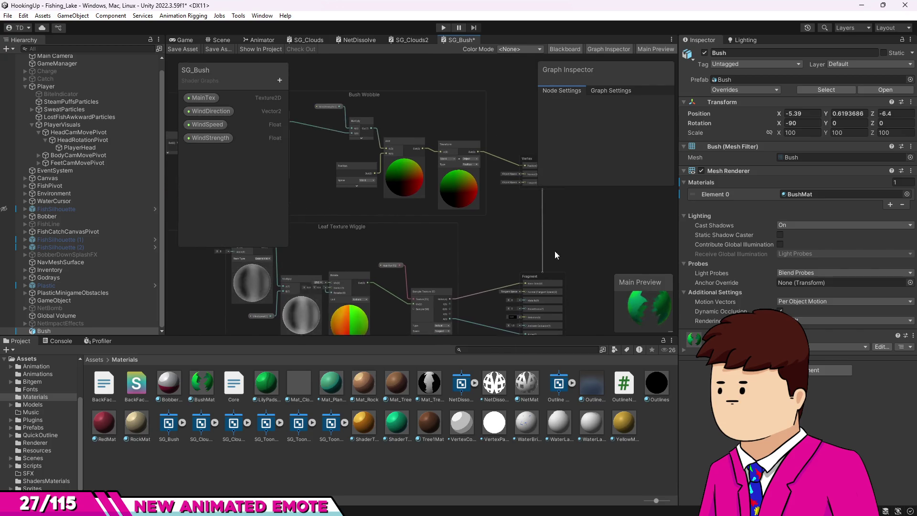
{"action": "scroll", "coordinate": [539, 250], "scroll_direction": "up", "scroll_amount": 4}
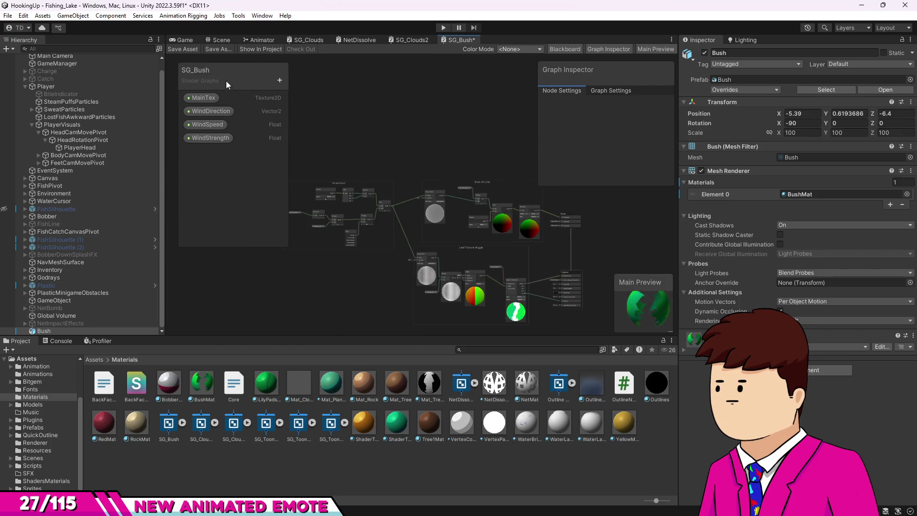
- Save the SG_Bush graph, then orbit the Scene view and frame the Bush
{"action": "left_click", "coordinate": [181, 41]}
{"action": "left_click", "coordinate": [231, 41]}
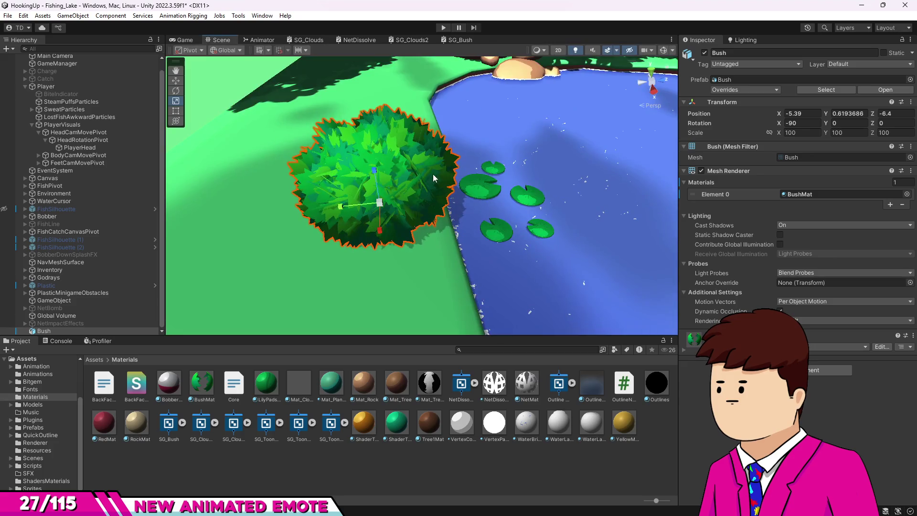
{"action": "mouse_move", "coordinate": [400, 180]}
{"action": "left_mouse_down"}
{"action": "mouse_move", "coordinate": [386, 174]}
{"action": "mouse_move", "coordinate": [585, 238]}
{"action": "left_mouse_up"}
{"action": "key", "text": "f"}
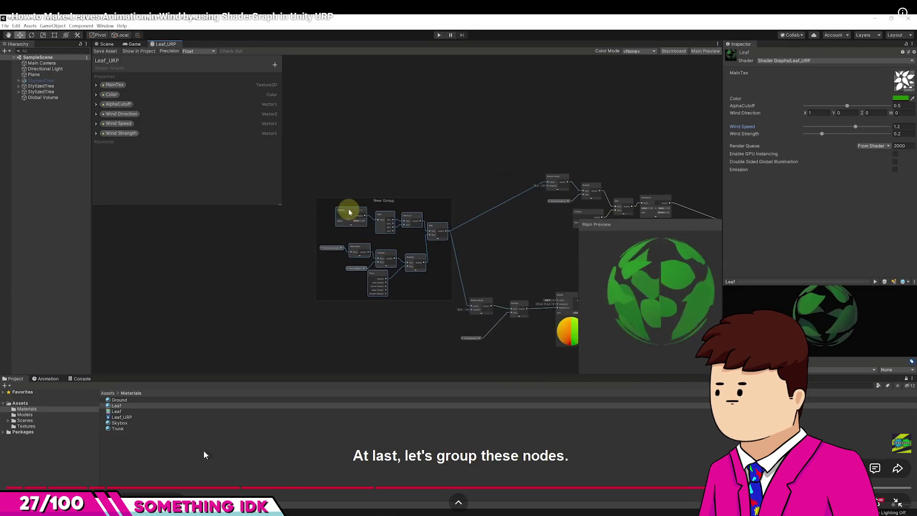
- Scrub the leaves tutorial to its grouped nodes, then restore the window on the Stylized Bush tutorial
{"action": "key", "text": "Escape"}
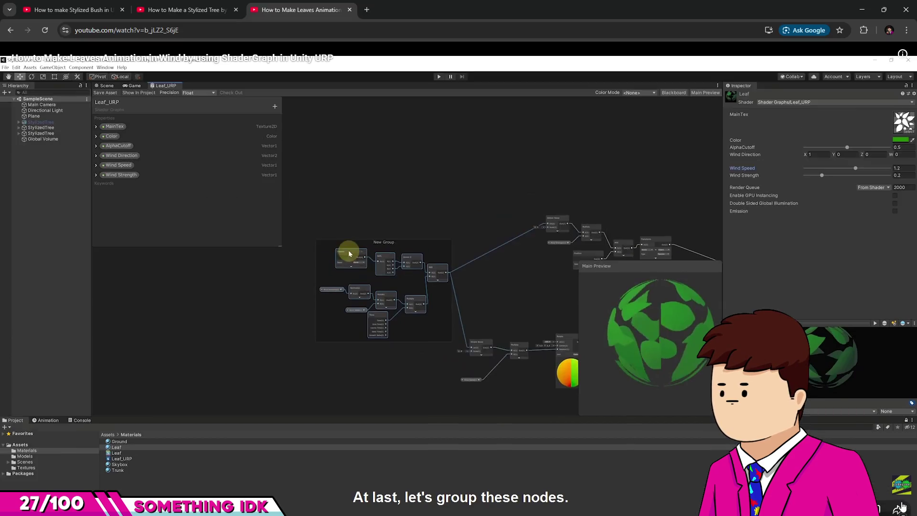
{"action": "left_click", "coordinate": [335, 203]}
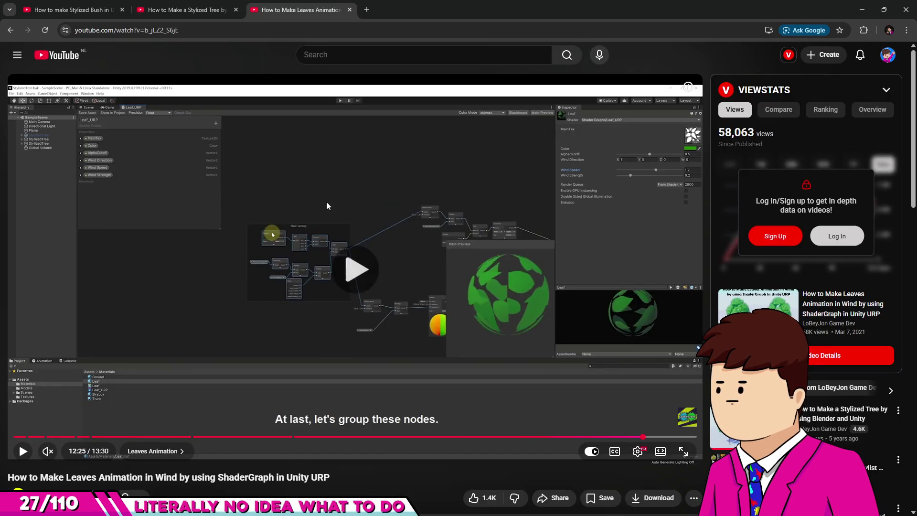
{"action": "left_click", "coordinate": [652, 437]}
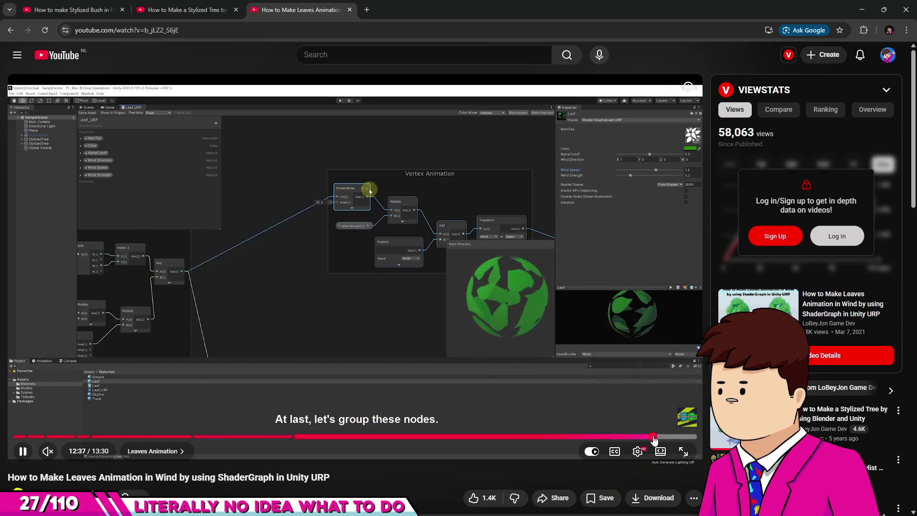
{"action": "left_click_drag", "start_coordinate": [653, 437], "coordinate": [679, 438]}
{"action": "left_click", "coordinate": [340, 260]}
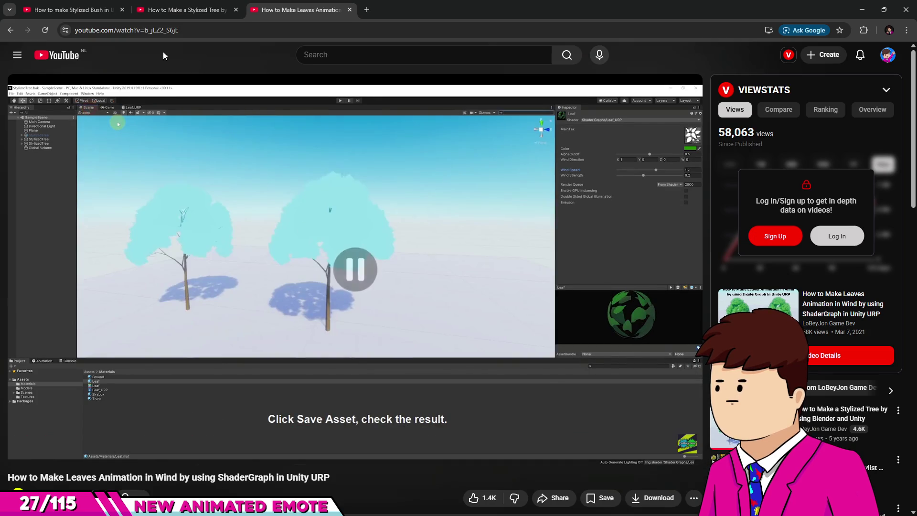
{"action": "left_click", "coordinate": [99, 7]}
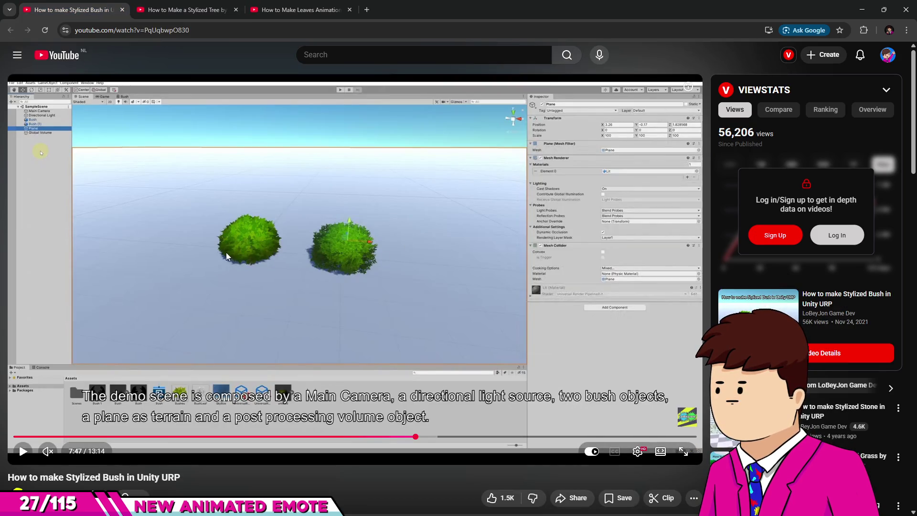
{"action": "mouse_move", "coordinate": [411, 9]}
{"action": "left_mouse_down"}
{"action": "mouse_move", "coordinate": [265, 155]}
{"action": "mouse_move", "coordinate": [491, 173]}
{"action": "left_mouse_up"}
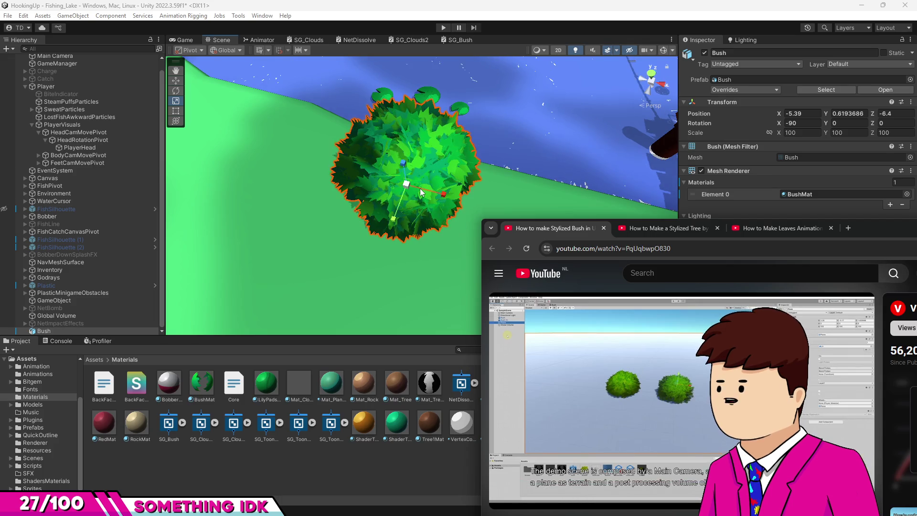
- Move the browser window aside and minimize it to reveal Unity
{"action": "scroll", "coordinate": [419, 188], "scroll_direction": "up", "scroll_amount": 5}
{"action": "scroll", "coordinate": [351, 198], "scroll_direction": "down", "scroll_amount": 1}
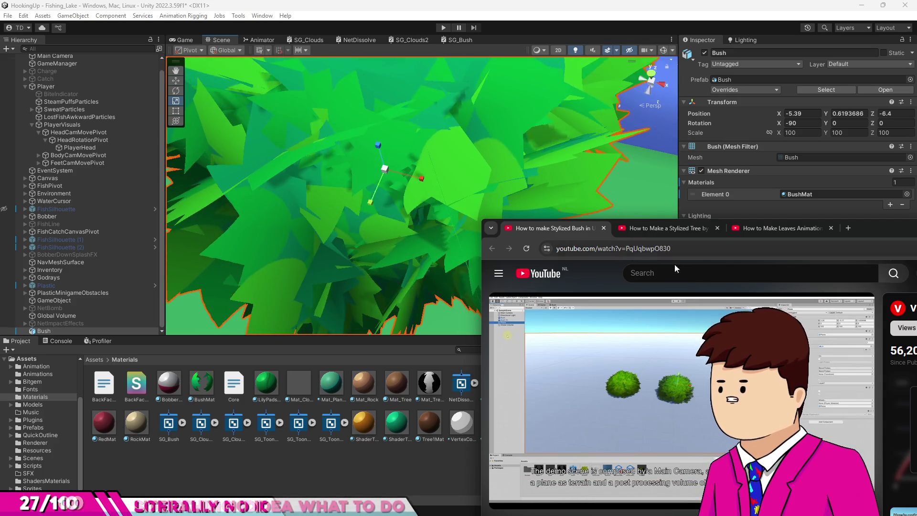
{"action": "left_click_drag", "start_coordinate": [866, 231], "coordinate": [603, 141]}
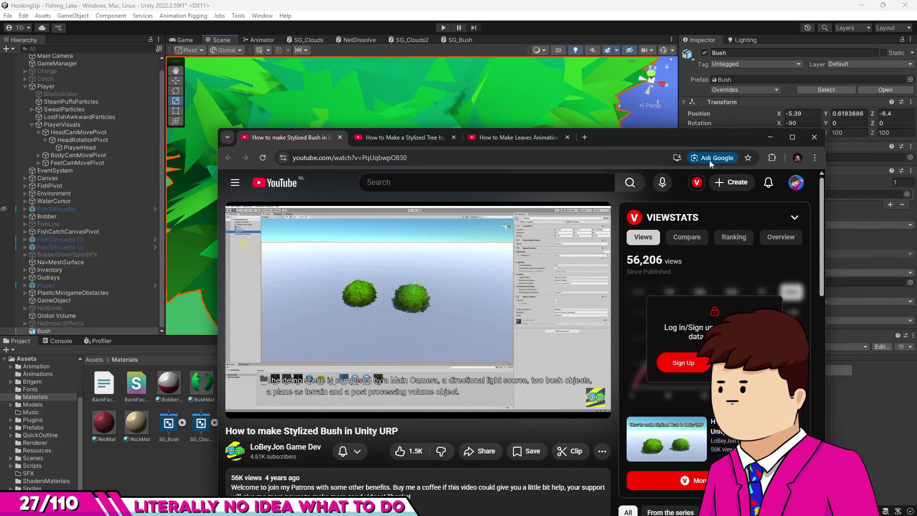
{"action": "left_click", "coordinate": [772, 139]}
- Zoom the Scene view, frame the Bush, then bring the bush tutorial back
{"action": "scroll", "coordinate": [542, 214], "scroll_direction": "up", "scroll_amount": 5}
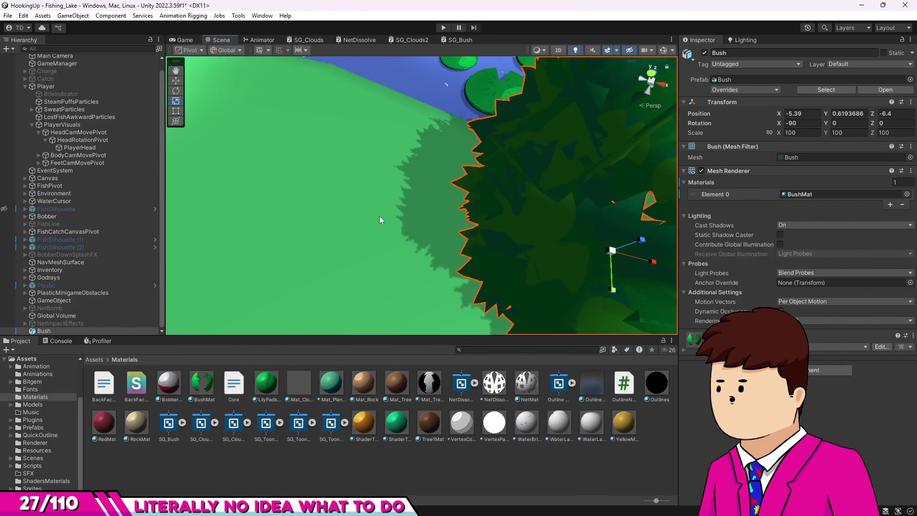
{"action": "scroll", "coordinate": [237, 126], "scroll_direction": "down", "scroll_amount": 5}
{"action": "scroll", "coordinate": [324, 119], "scroll_direction": "up", "scroll_amount": 5}
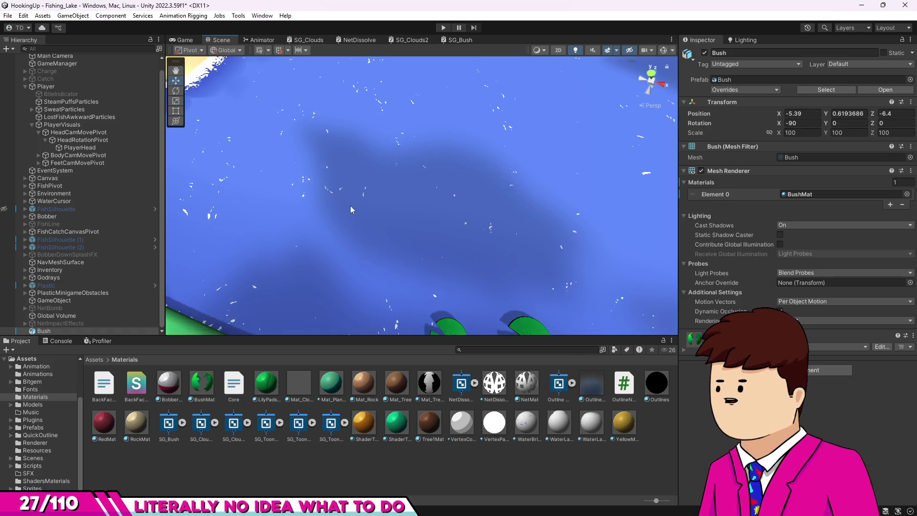
{"action": "key", "text": "f"}
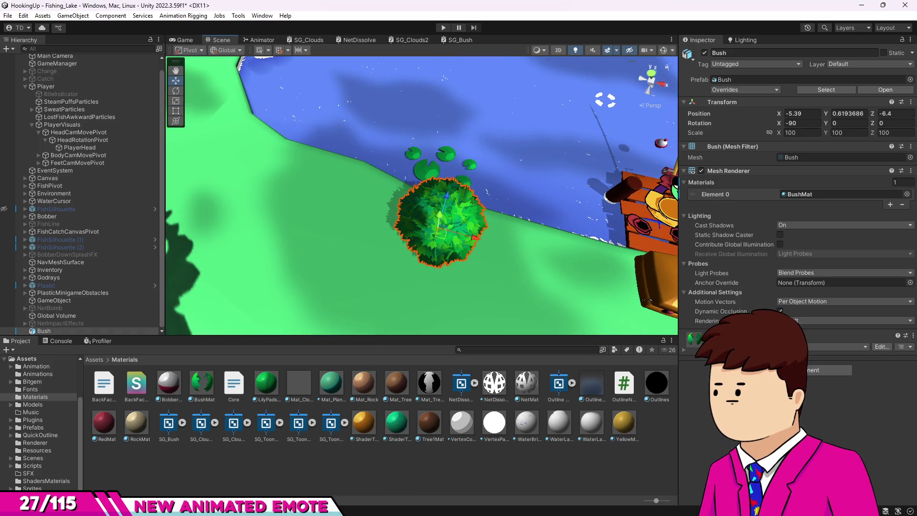
{"action": "key", "text": "alt+Tab"}
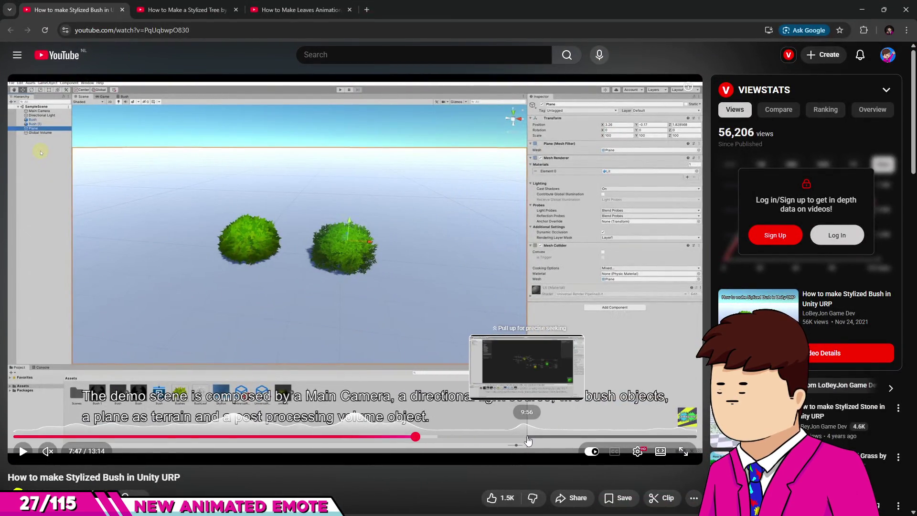
- Jump to the bush tutorial's 9:56 shader graph section, then 12:49 to watch the finished bushes
{"action": "left_click", "coordinate": [527, 436]}
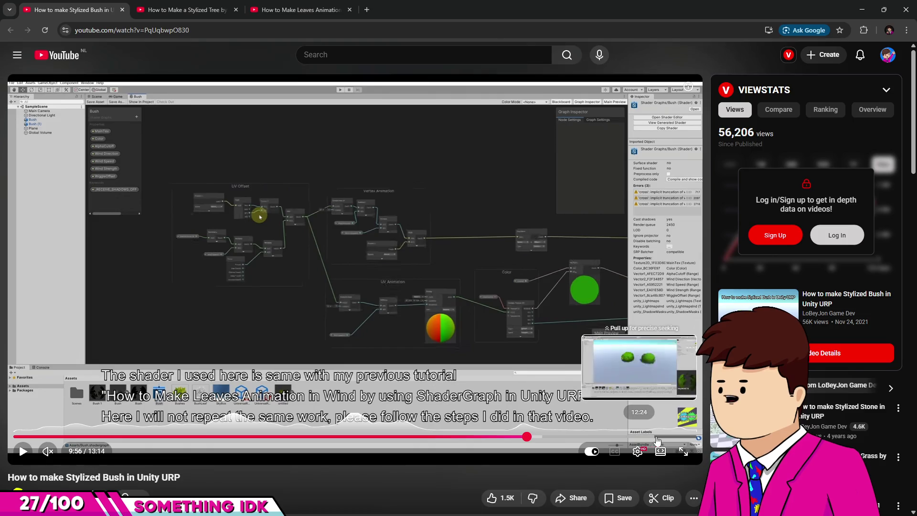
{"action": "left_click", "coordinate": [675, 437]}
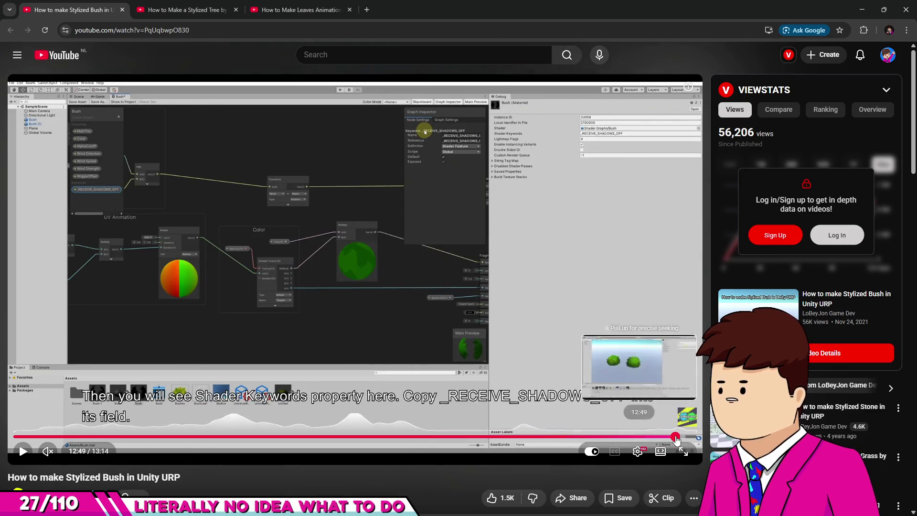
{"action": "left_click", "coordinate": [310, 287]}
{"action": "left_click", "coordinate": [313, 288]}
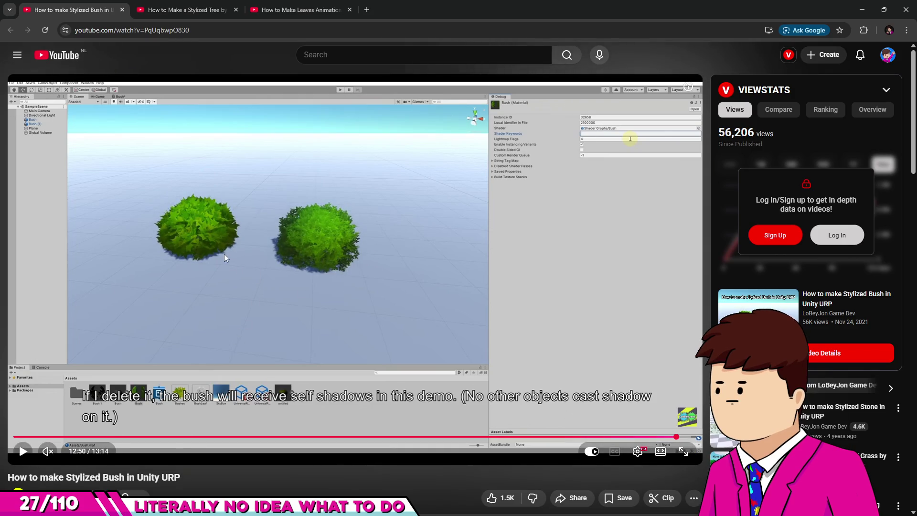
{"action": "left_click", "coordinate": [262, 315]}
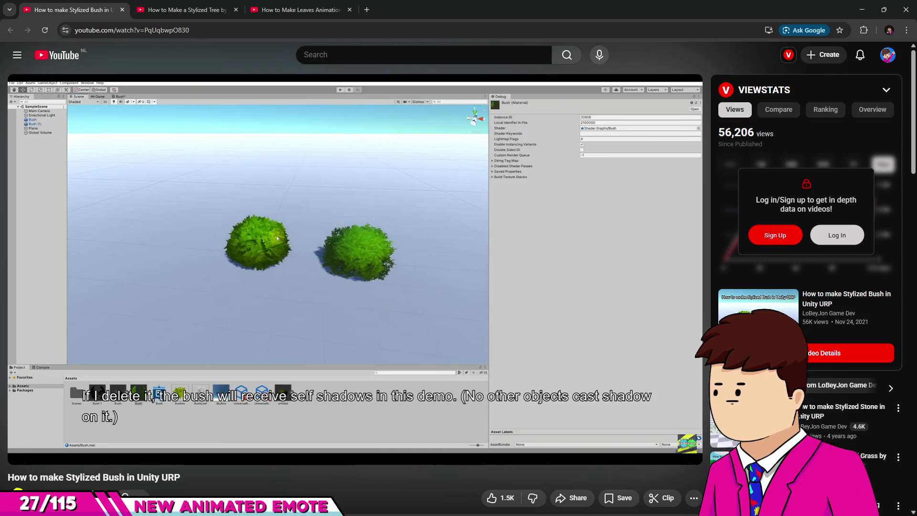
- Return to Unity, orbit around the bush beside the lily pads, and deselect it
{"action": "key", "text": "alt+Tab"}
{"action": "mouse_move", "coordinate": [599, 285]}
{"action": "left_mouse_down", "text": "alt"}
{"action": "mouse_move", "coordinate": [519, 251]}
{"action": "mouse_move", "coordinate": [526, 262]}
{"action": "mouse_move", "coordinate": [456, 205]}
{"action": "left_mouse_up", "text": "alt"}
{"action": "left_click", "coordinate": [559, 490]}
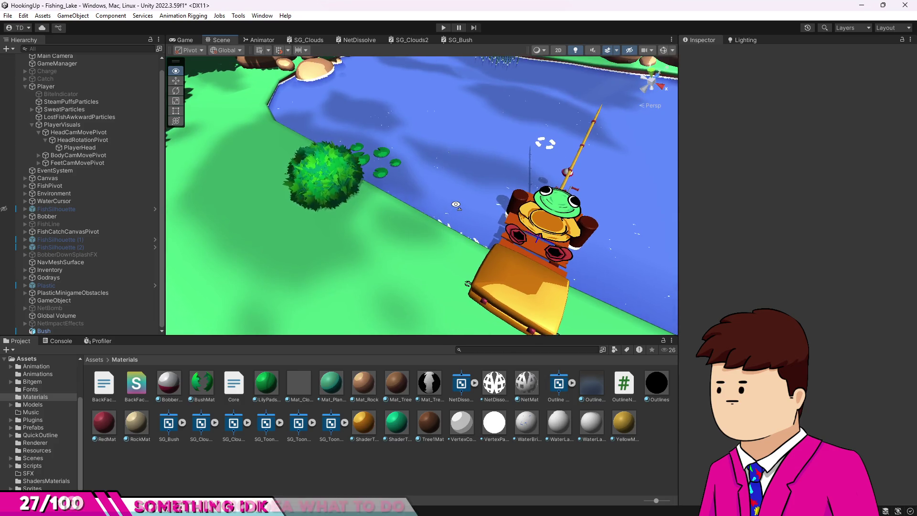
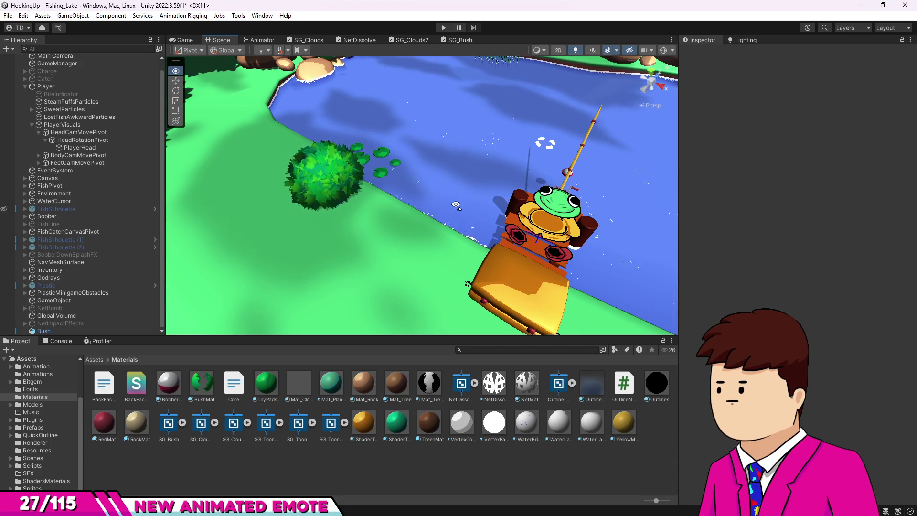
- Select the Bush, inspect its BushMat material, and open the SG_Bush shader graph
{"action": "left_click", "coordinate": [325, 177]}
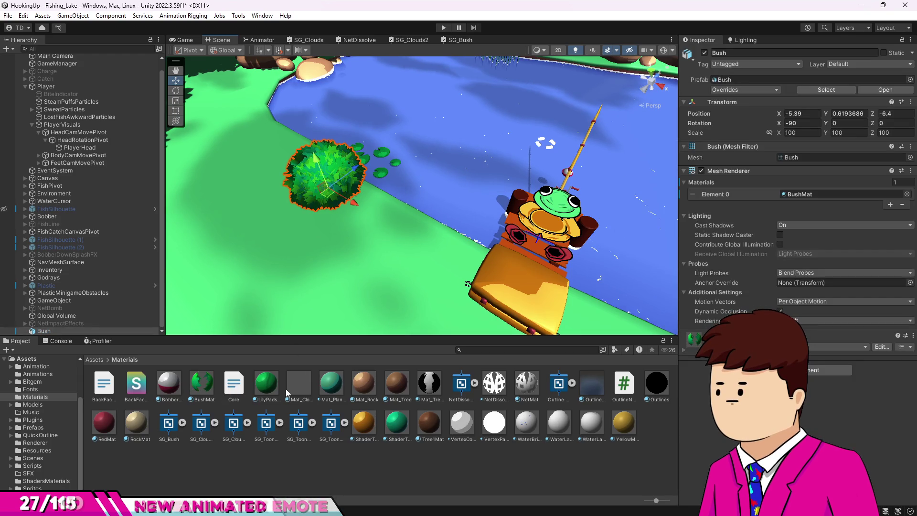
{"action": "left_click", "coordinate": [192, 386]}
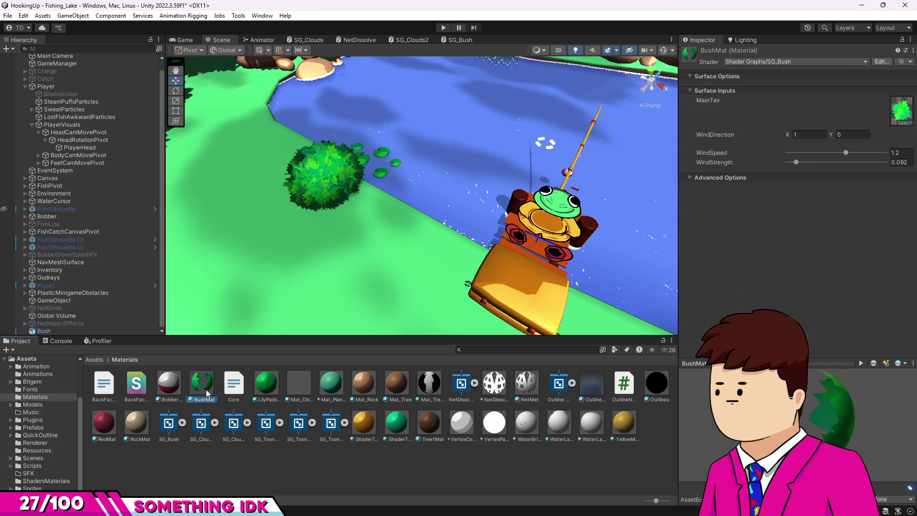
{"action": "left_click", "coordinate": [692, 178]}
{"action": "left_click", "coordinate": [692, 178]}
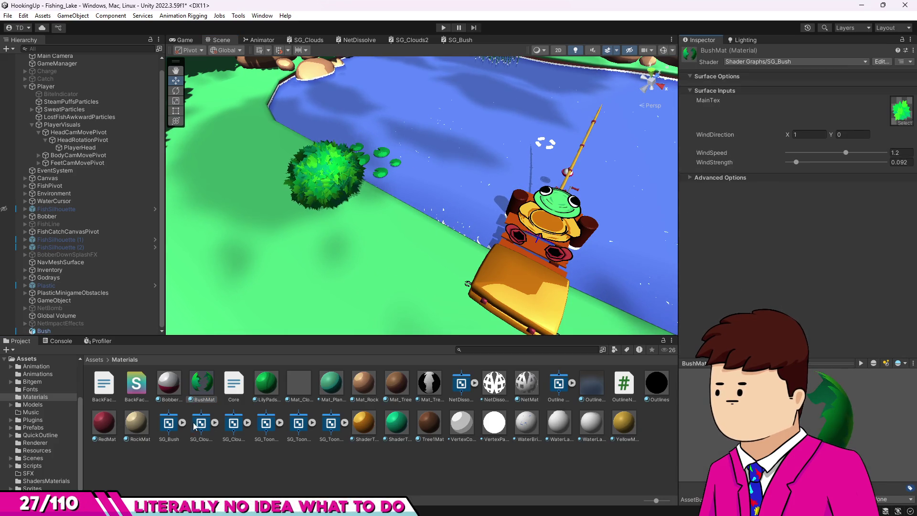
{"action": "left_click", "coordinate": [167, 425]}
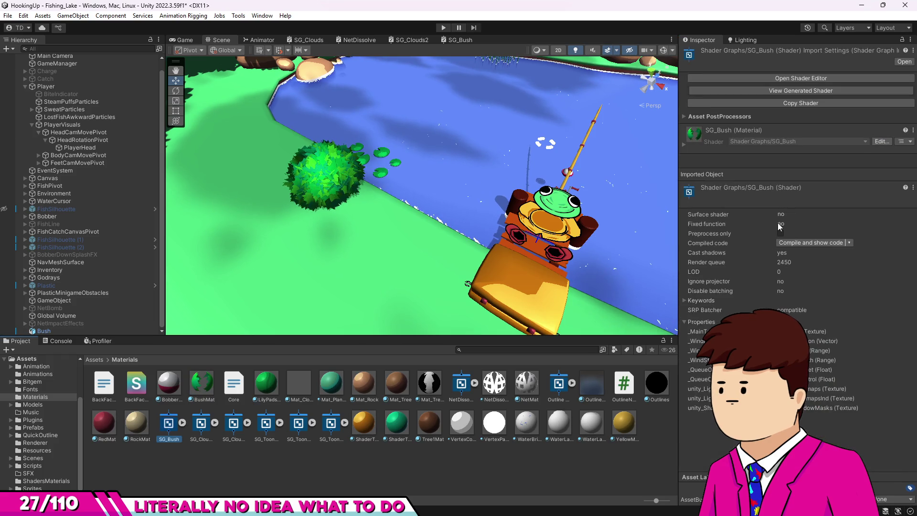
{"action": "left_click", "coordinate": [459, 41]}
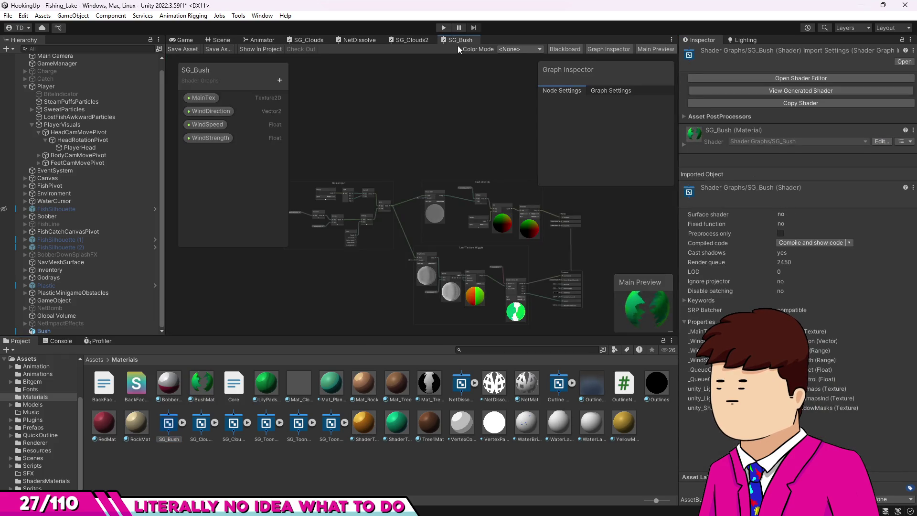
- Change the SG_Bush graph's material type from Lit to Unlit and save the asset
{"action": "scroll", "coordinate": [504, 248], "scroll_direction": "up", "scroll_amount": 5}
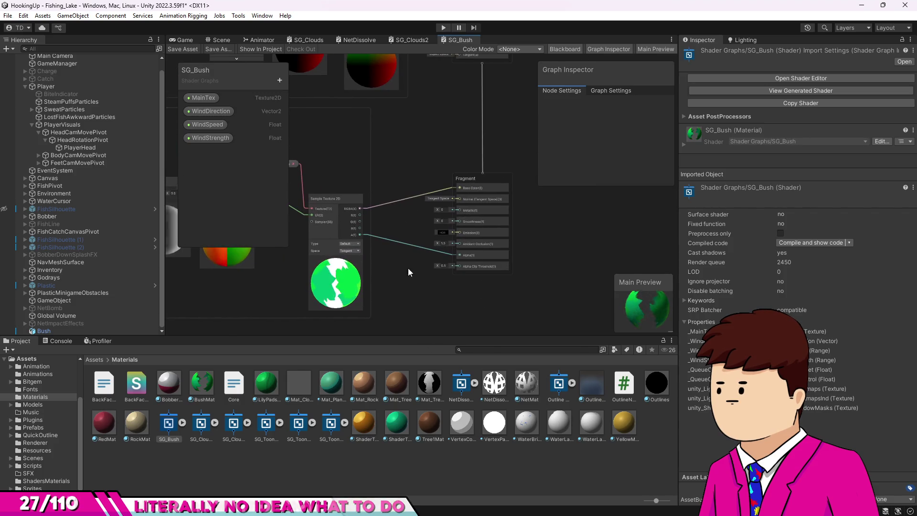
{"action": "left_click", "coordinate": [601, 90]}
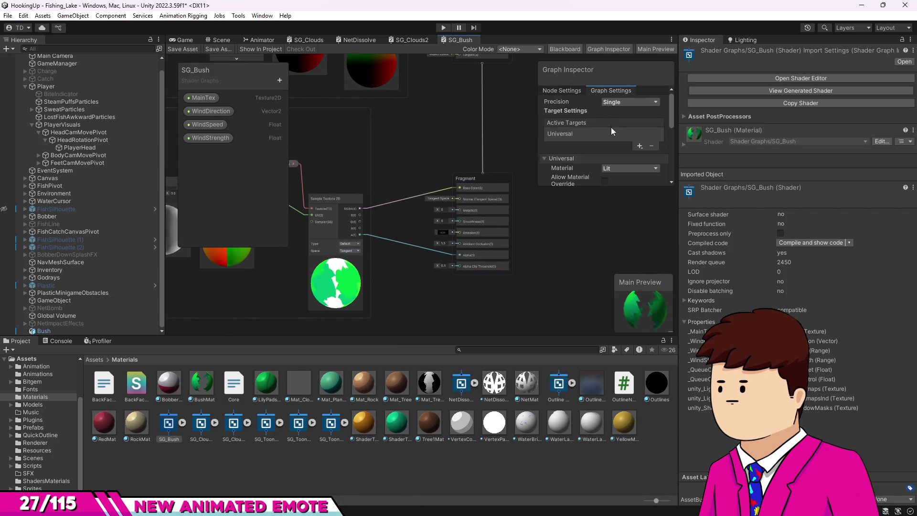
{"action": "left_click_drag", "start_coordinate": [601, 187], "coordinate": [600, 256]}
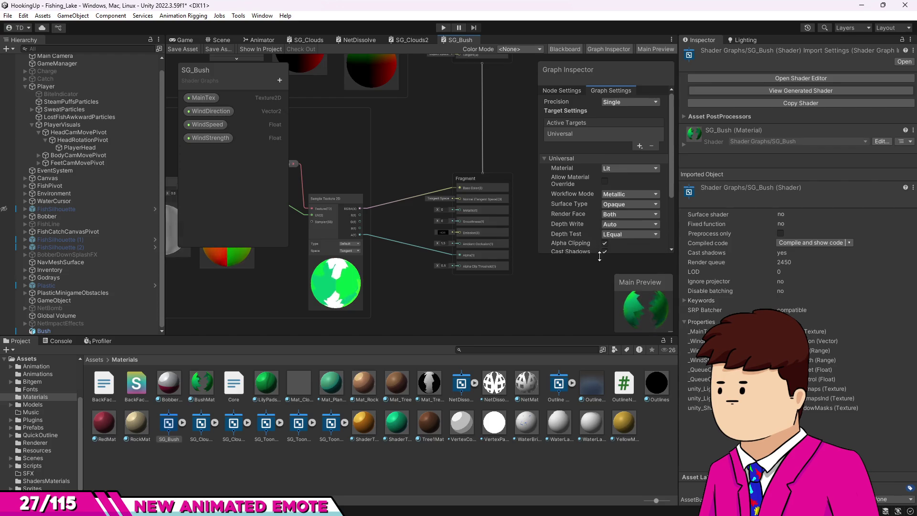
{"action": "left_click", "coordinate": [618, 169]}
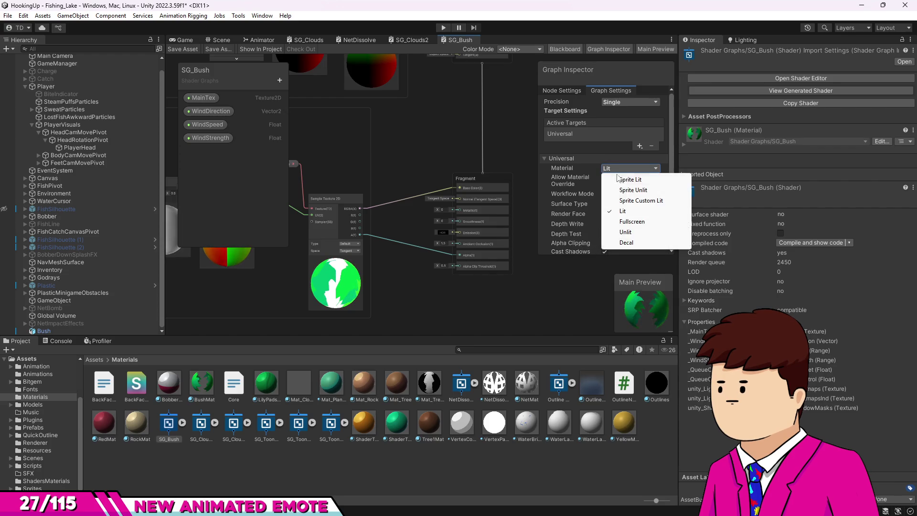
{"action": "left_click", "coordinate": [625, 232]}
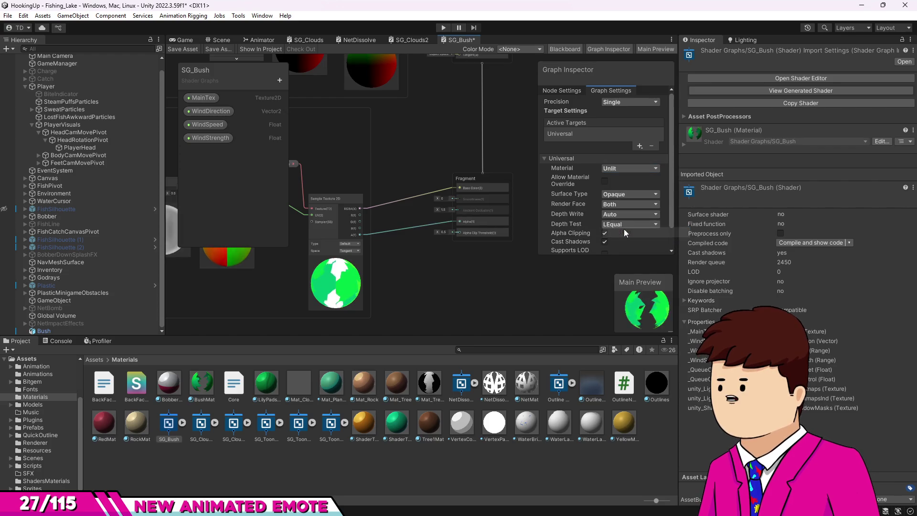
{"action": "left_click", "coordinate": [186, 39]}
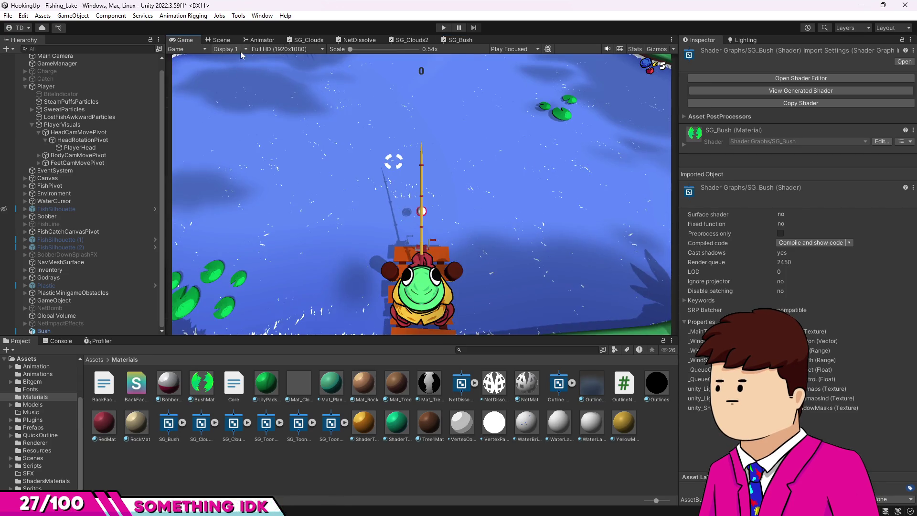
- Inspect the now flat bright-green bush up close in the Scene view
{"action": "left_click", "coordinate": [228, 42]}
{"action": "key", "text": "f"}
{"action": "mouse_move", "coordinate": [396, 148]}
{"action": "left_mouse_down"}
{"action": "mouse_move", "coordinate": [404, 141]}
{"action": "mouse_move", "coordinate": [377, 129]}
{"action": "left_mouse_up"}
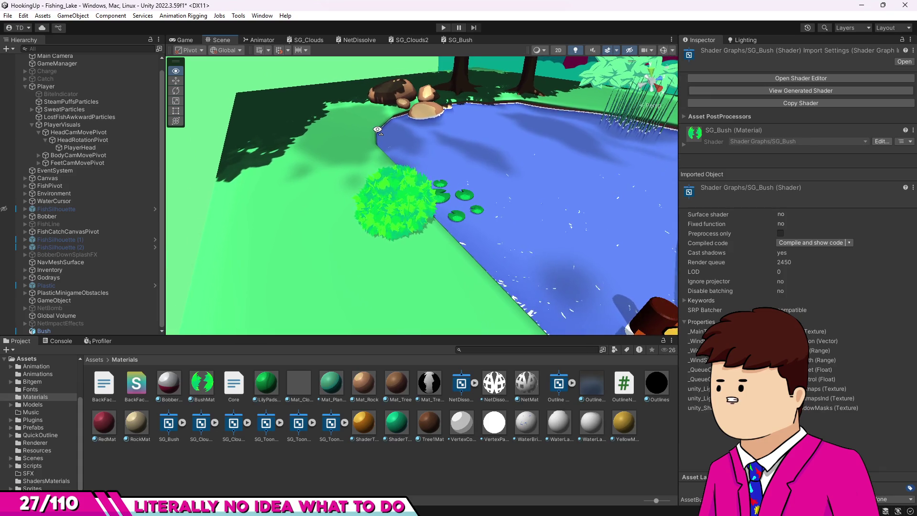
{"action": "left_click", "coordinate": [461, 41]}
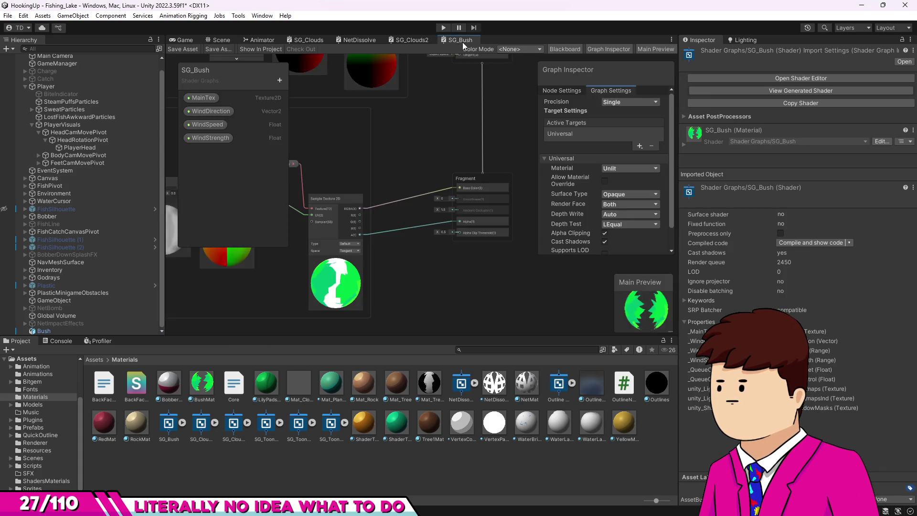
- Try Sprite Lit as the material type, then set SG_Bush back to Lit
{"action": "left_click", "coordinate": [614, 170]}
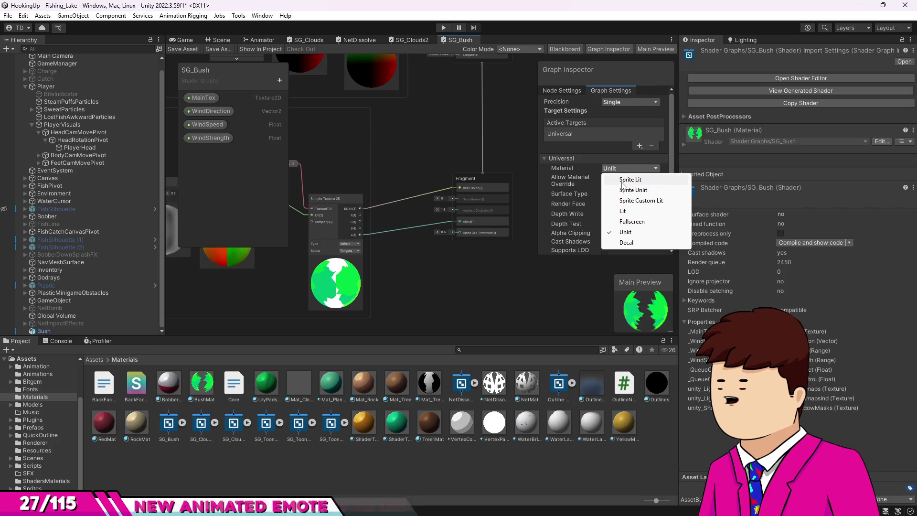
{"action": "left_click", "coordinate": [623, 180]}
{"action": "left_click", "coordinate": [622, 169]}
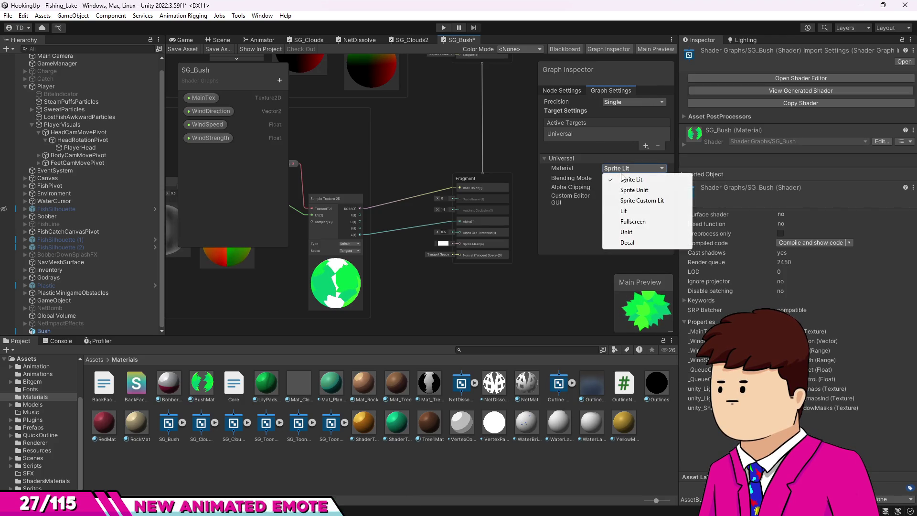
{"action": "left_click", "coordinate": [620, 212]}
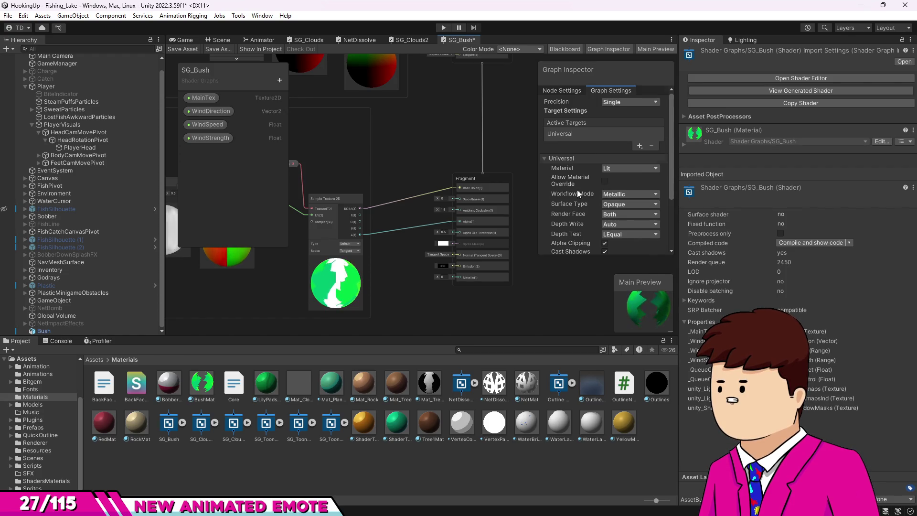
- Turn off Receive Shadows, save the shader, and view the bush in Game and Scene views
{"action": "scroll", "coordinate": [577, 190], "scroll_direction": "down", "scroll_amount": 2}
{"action": "scroll", "coordinate": [577, 190], "scroll_direction": "down", "scroll_amount": 2}
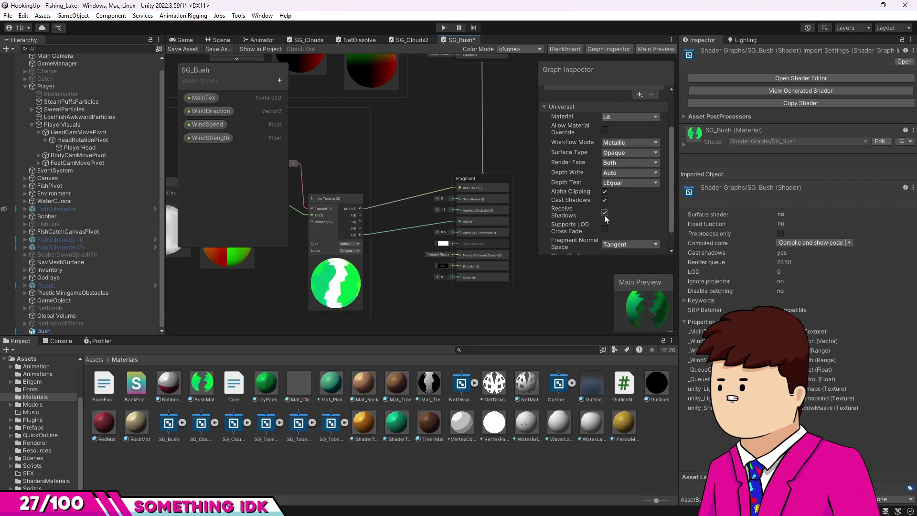
{"action": "scroll", "coordinate": [604, 215], "scroll_direction": "down", "scroll_amount": 2}
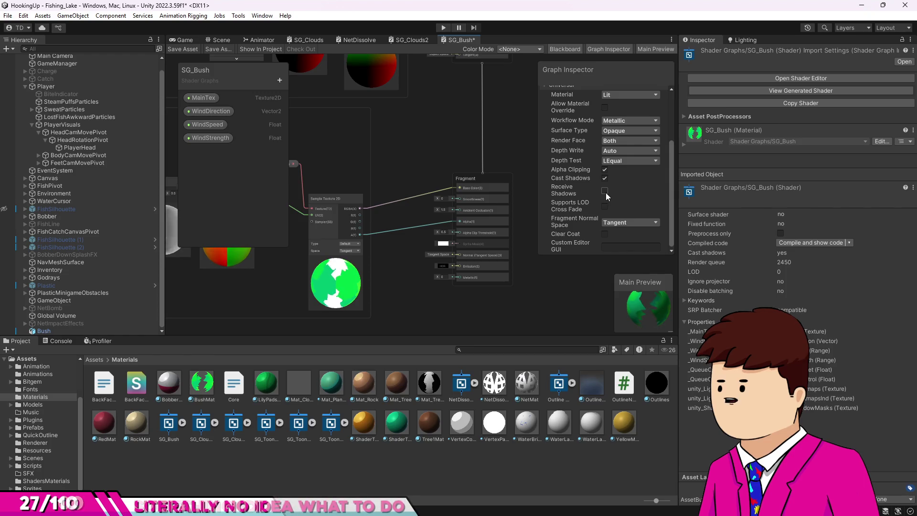
{"action": "left_click", "coordinate": [193, 50]}
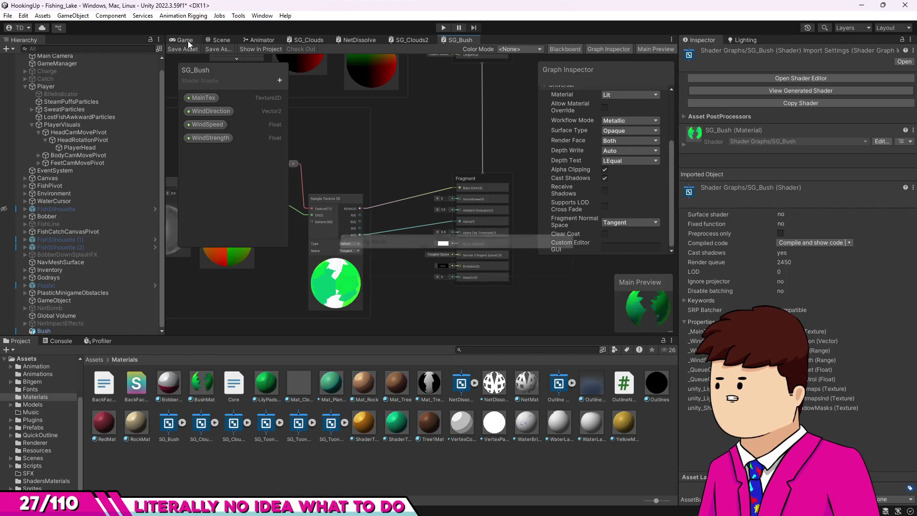
{"action": "left_click", "coordinate": [187, 40]}
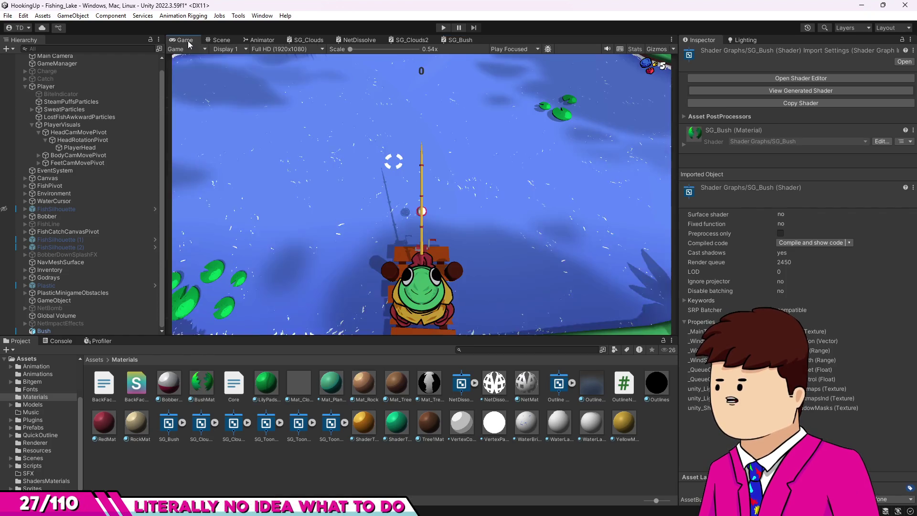
{"action": "left_click", "coordinate": [234, 39]}
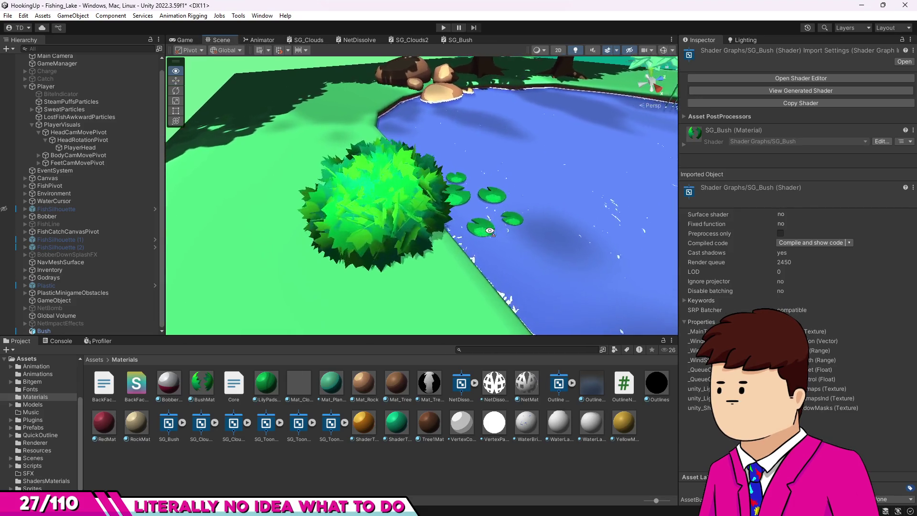
- Fly the camera to the bush beside the boat and pond, then select the Bush object
{"action": "key", "text": "s"}
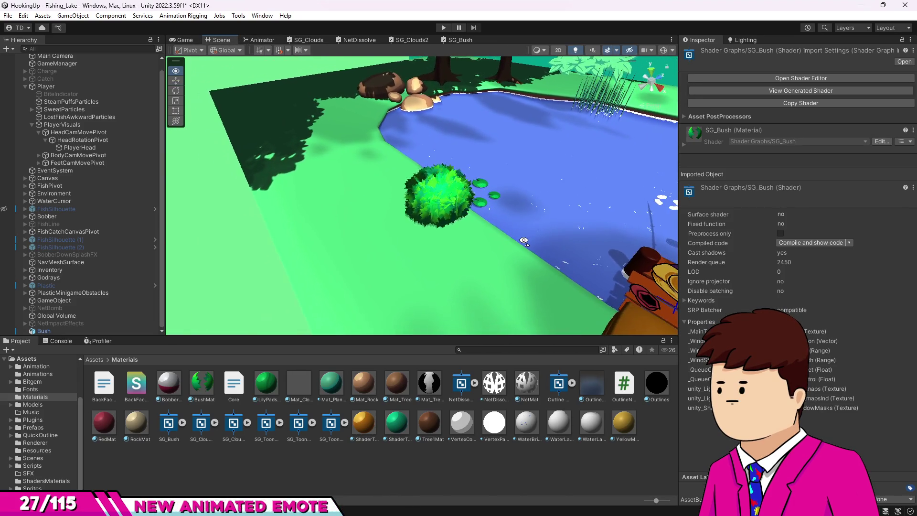
{"action": "key", "text": "w"}
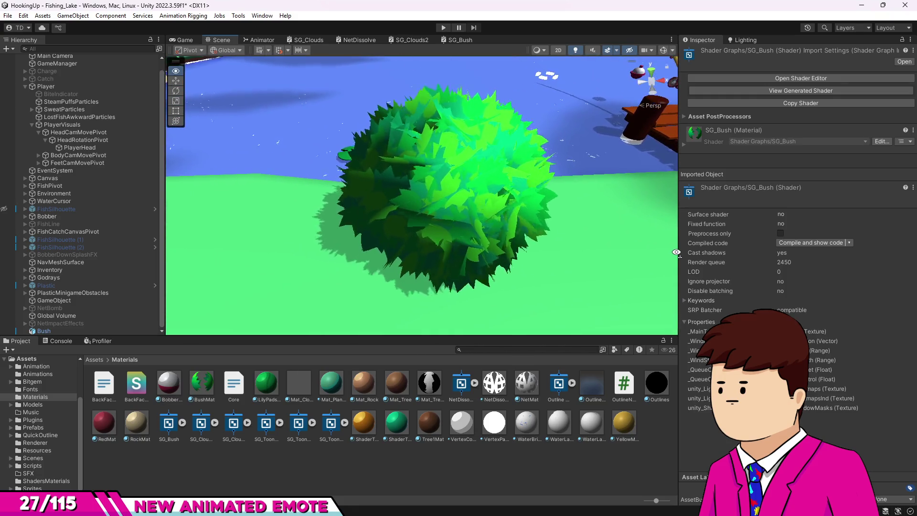
{"action": "key", "text": "s"}
{"action": "key", "text": "s"}
{"action": "key", "text": "w"}
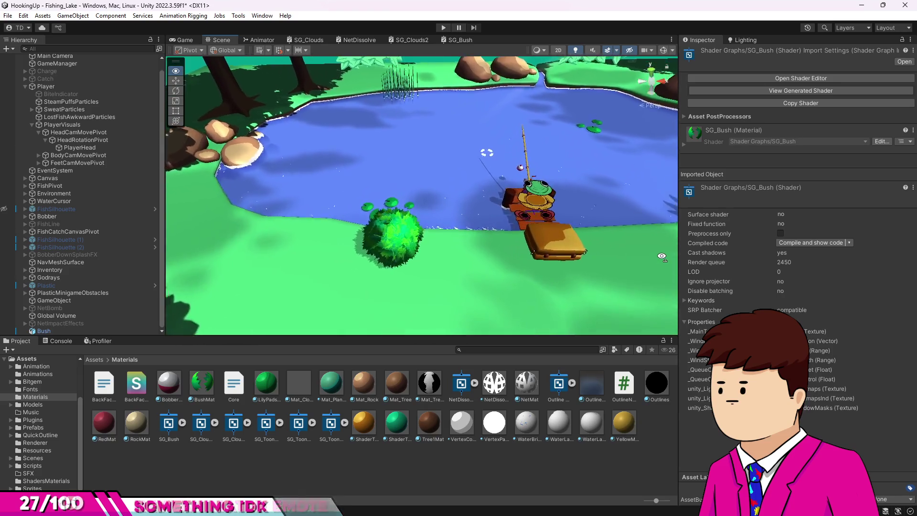
{"action": "left_click_drag", "start_coordinate": [661, 257], "coordinate": [661, 271]}
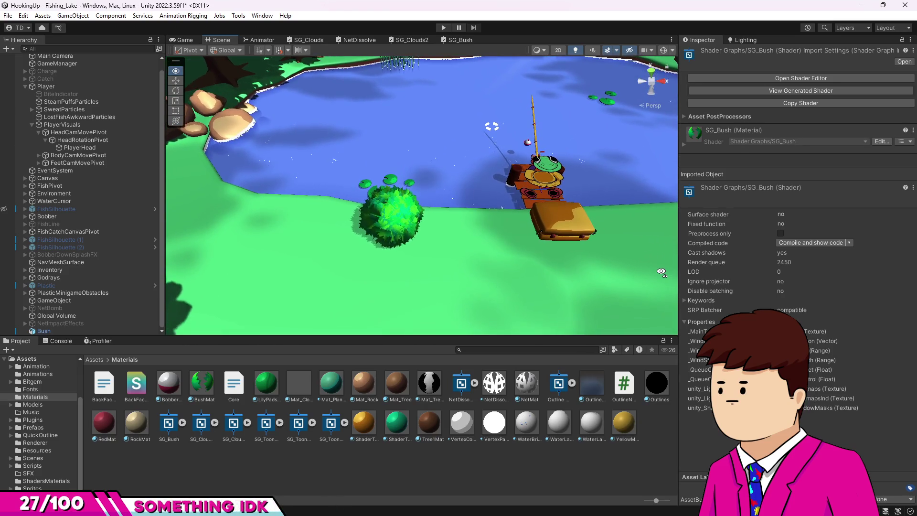
{"action": "left_click", "coordinate": [365, 219]}
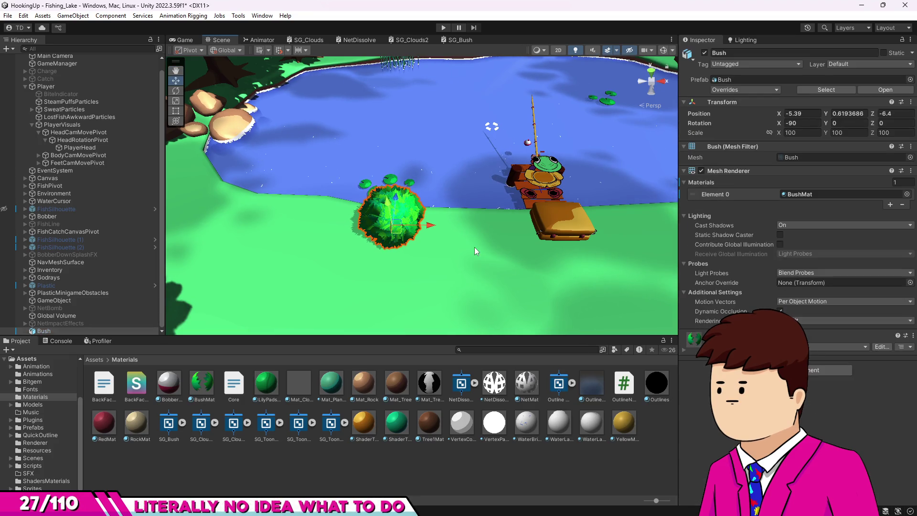
- Duplicate the Bush as Bush_1 and move it left of the original
{"action": "key", "text": "ctrl+d"}
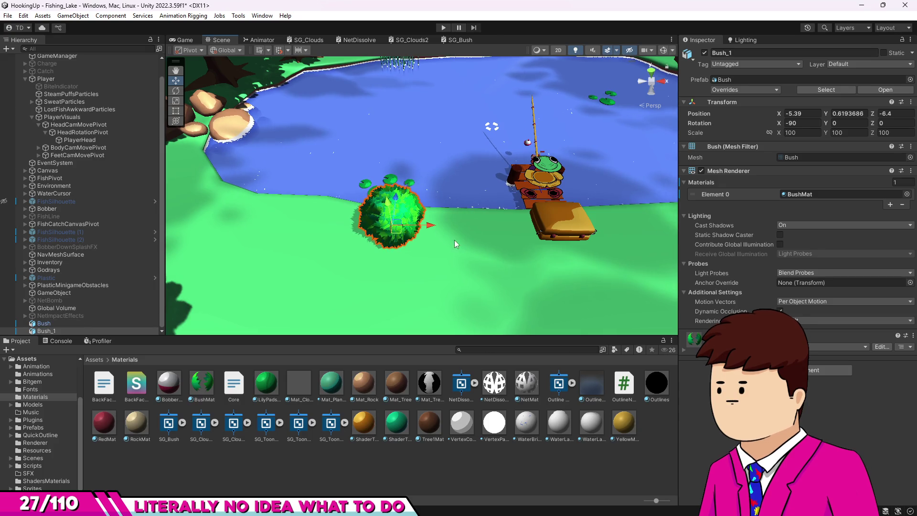
{"action": "left_click_drag", "start_coordinate": [432, 226], "coordinate": [345, 222]}
{"action": "key", "text": "f"}
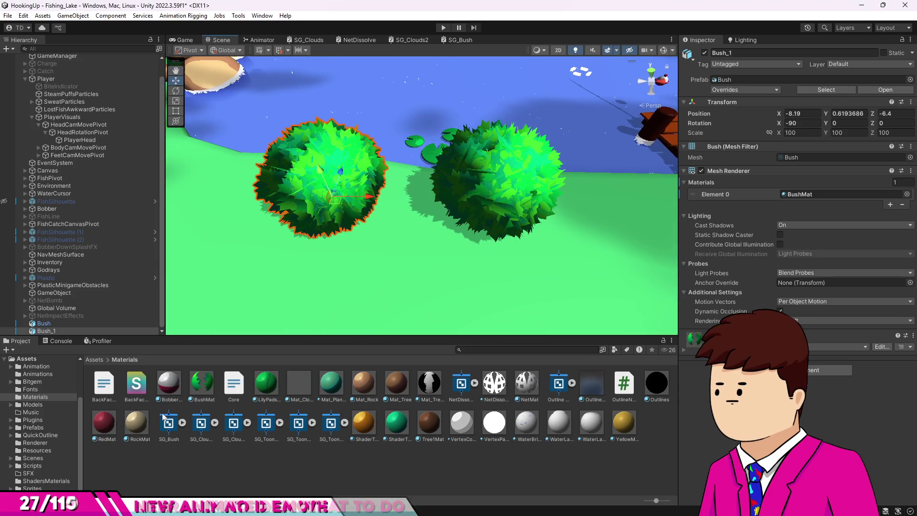
- Duplicate SG_Bush as SG_Bush 1 and create a material named Bush2 from it
{"action": "left_click", "coordinate": [171, 422]}
{"action": "key", "text": "ctrl+d"}
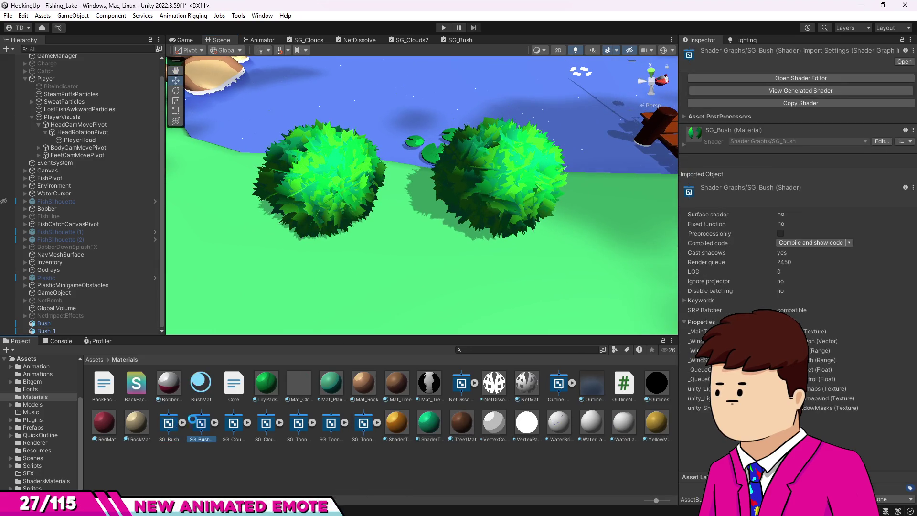
{"action": "mouse_move", "coordinate": [207, 433]}
{"action": "left_mouse_down"}
{"action": "mouse_move", "coordinate": [308, 258]}
{"action": "mouse_move", "coordinate": [264, 357]}
{"action": "left_mouse_up"}
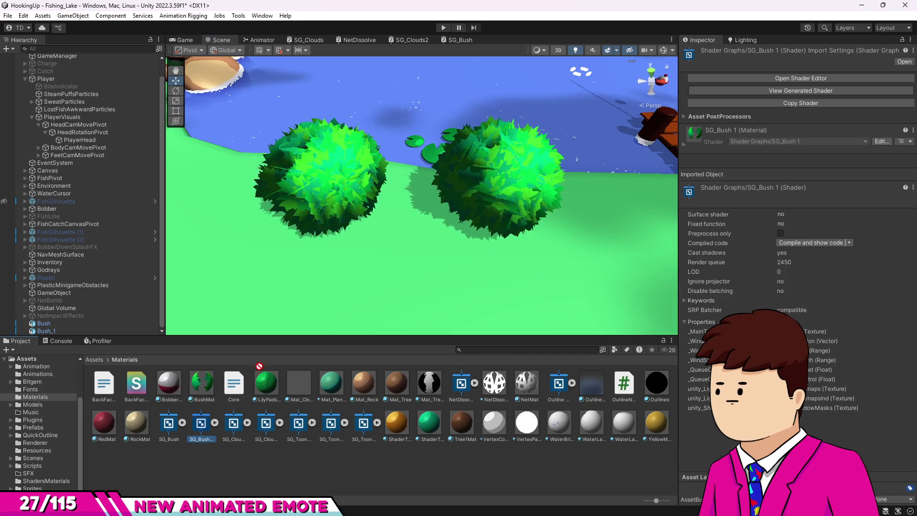
{"action": "right_click", "coordinate": [203, 427]}
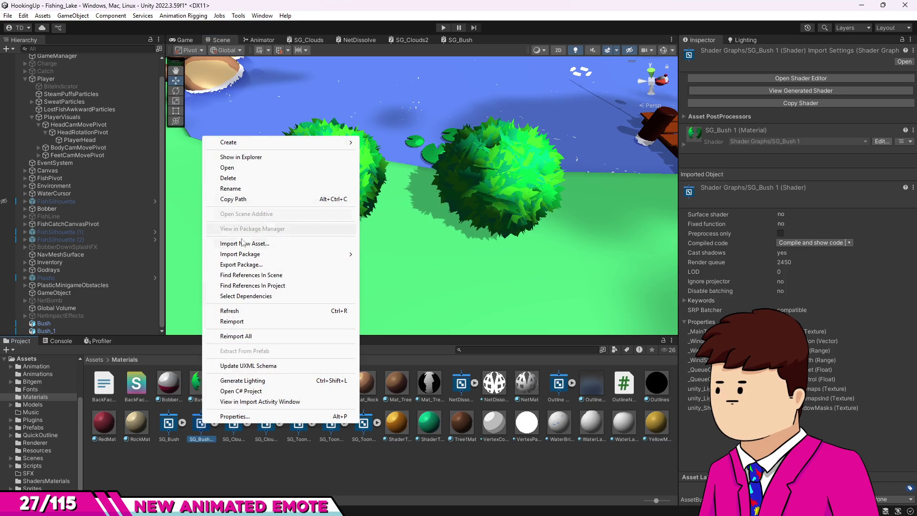
{"action": "mouse_move", "coordinate": [290, 146]}
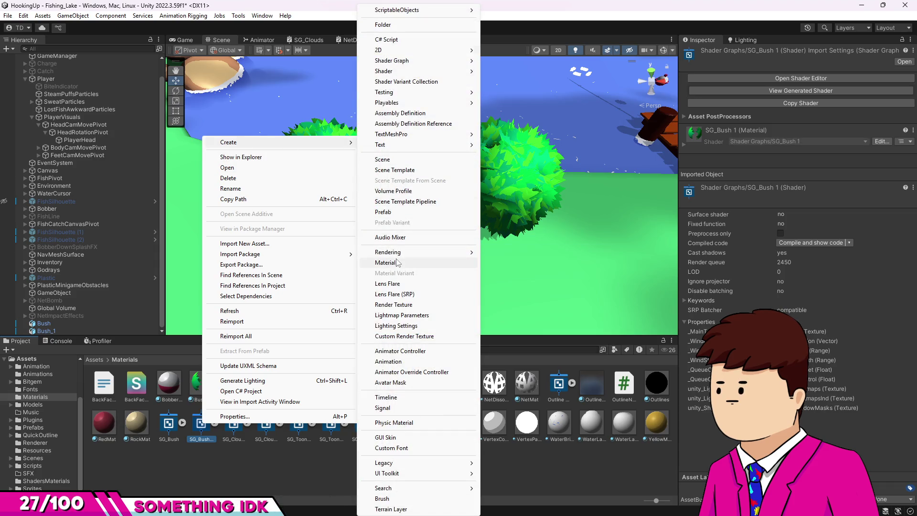
{"action": "left_click", "coordinate": [396, 262]}
{"action": "type", "text": "Bush"}
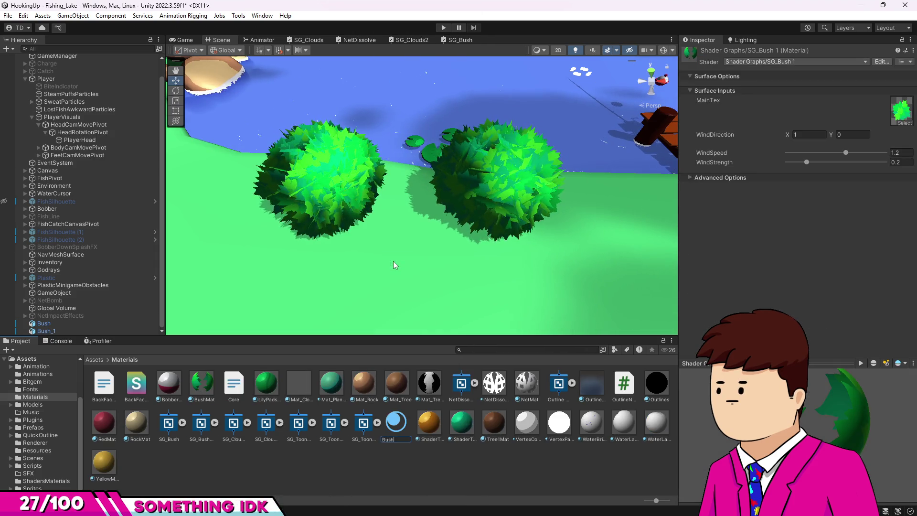
{"action": "type", "text": "2"}
{"action": "key", "text": "Return"}
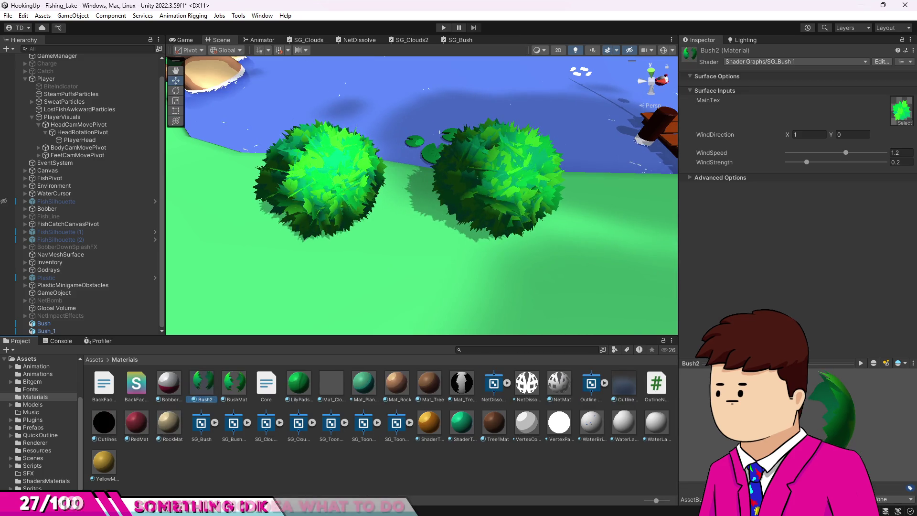
- Assign Bush2 to the left bush and check the materials on Bush_1 and Bush
{"action": "mouse_move", "coordinate": [195, 394]}
{"action": "left_mouse_down"}
{"action": "mouse_move", "coordinate": [321, 198]}
{"action": "mouse_move", "coordinate": [497, 187]}
{"action": "mouse_move", "coordinate": [325, 189]}
{"action": "left_mouse_up"}
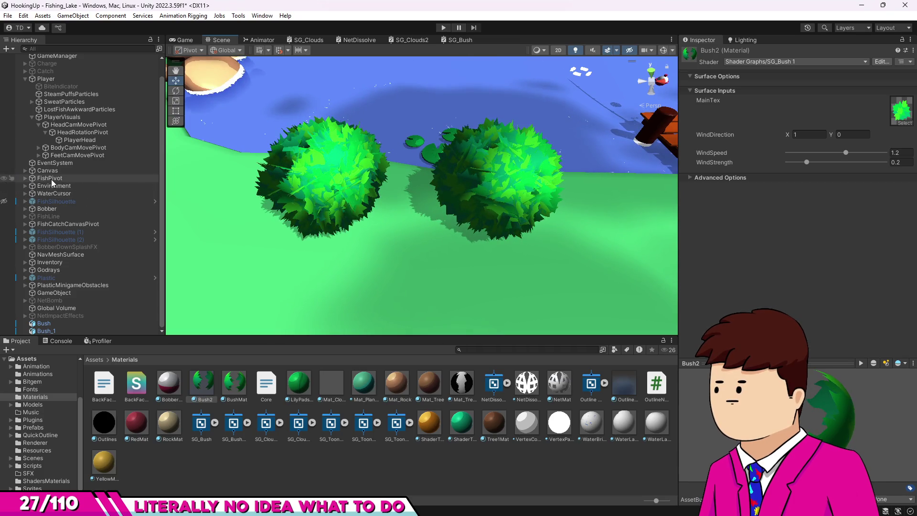
{"action": "left_click", "coordinate": [47, 331]}
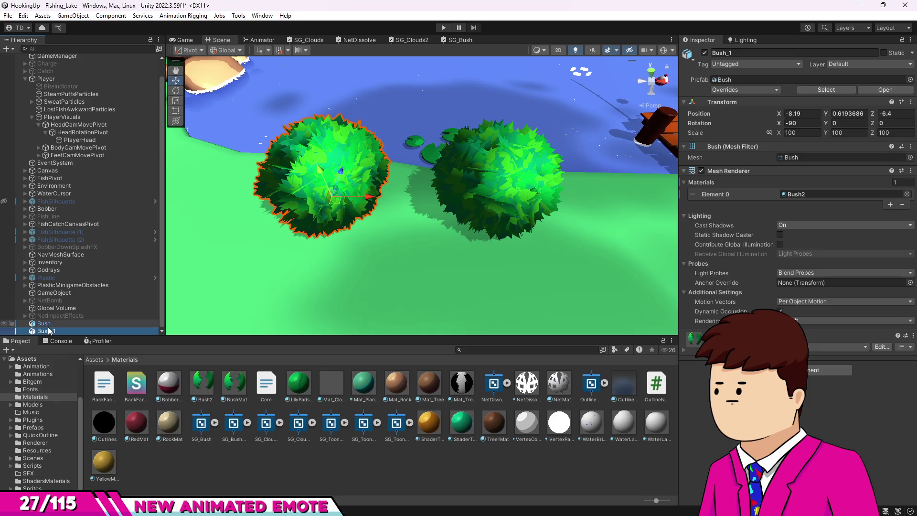
{"action": "key", "text": "Up"}
{"action": "left_click", "coordinate": [232, 423]}
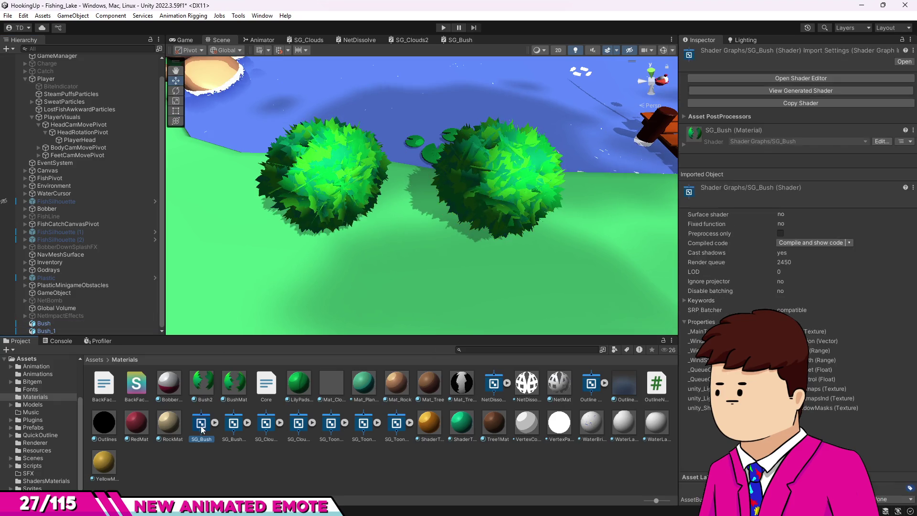
- Open the SG_Bush 1 graph, then fly in close to the two leaf-textured bushes
{"action": "double_click", "coordinate": [231, 429]}
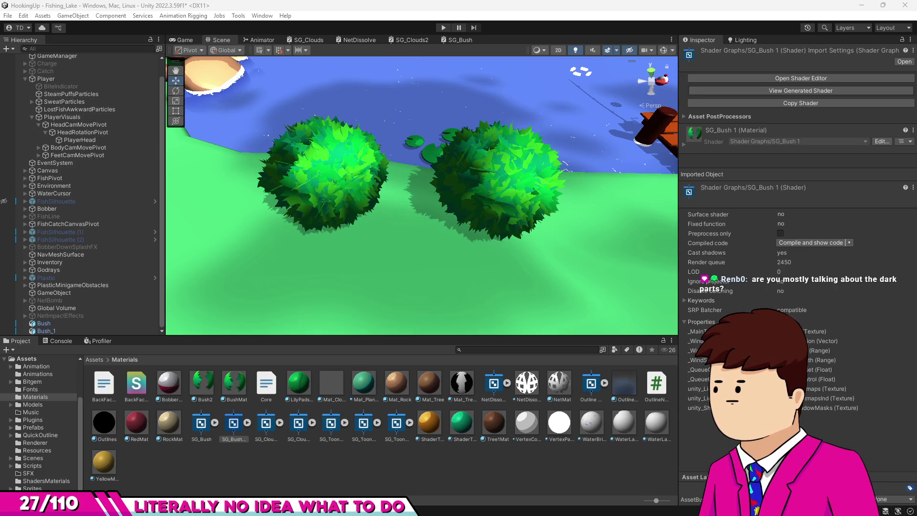
{"action": "mouse_move", "coordinate": [373, 294]}
{"action": "left_mouse_down"}
{"action": "mouse_move", "coordinate": [391, 283]}
{"action": "mouse_move", "coordinate": [362, 282]}
{"action": "mouse_move", "coordinate": [328, 266]}
{"action": "mouse_move", "coordinate": [333, 170]}
{"action": "mouse_move", "coordinate": [446, 262]}
{"action": "mouse_move", "coordinate": [447, 279]}
{"action": "left_mouse_up"}
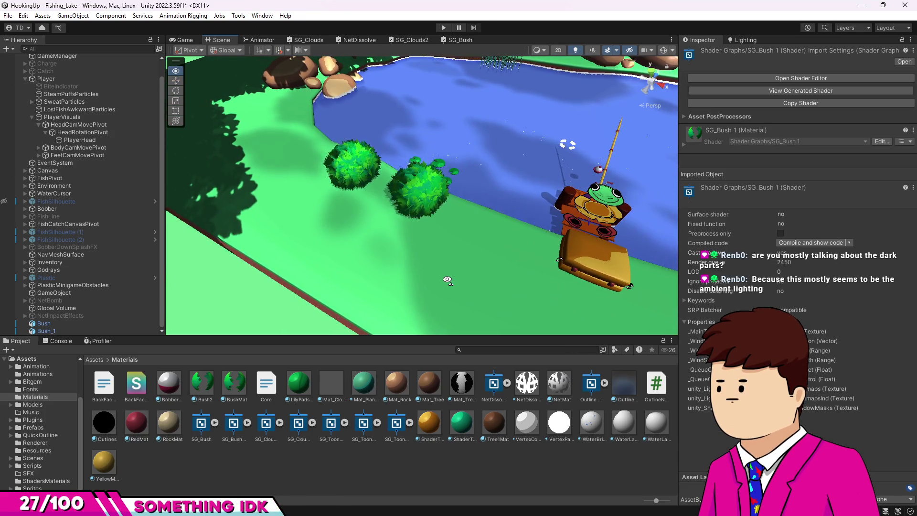
{"action": "scroll", "coordinate": [449, 274], "scroll_direction": "up", "scroll_amount": 10}
{"action": "scroll", "coordinate": [454, 269], "scroll_direction": "down", "scroll_amount": 10}
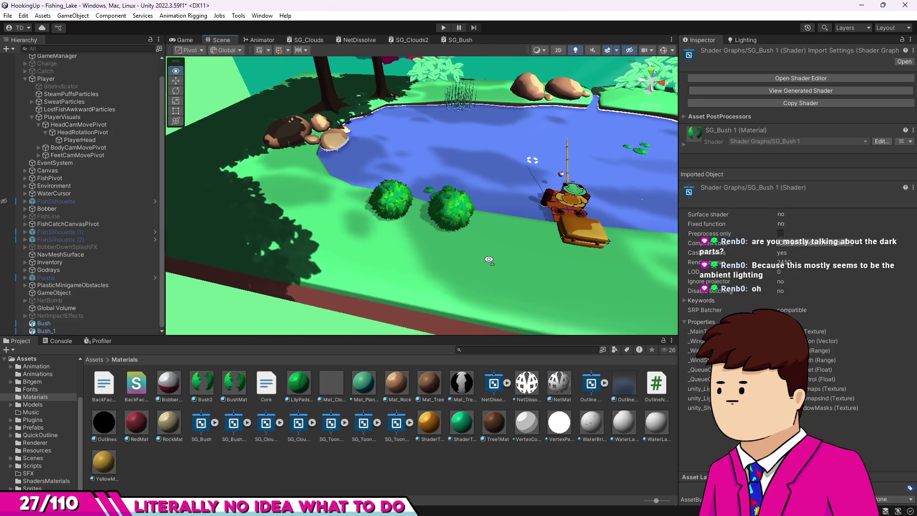
{"action": "scroll", "coordinate": [488, 259], "scroll_direction": "up", "scroll_amount": 8}
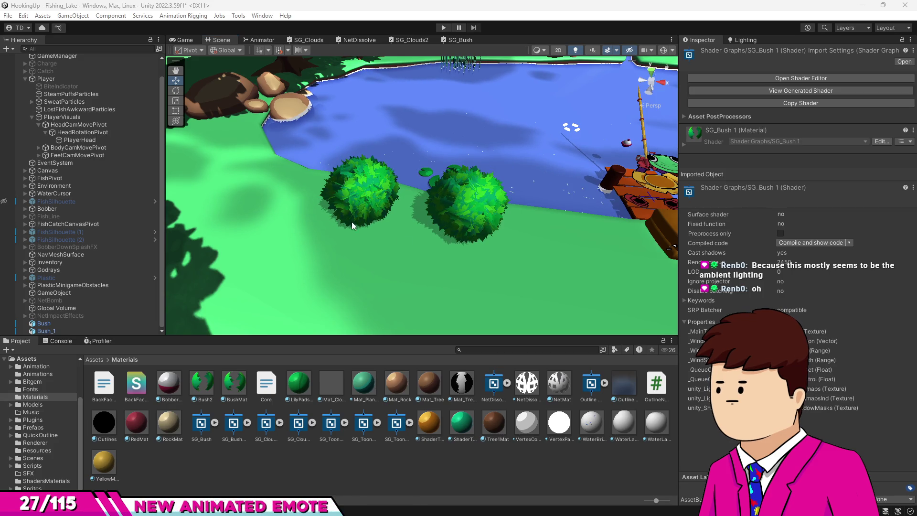
{"action": "mouse_move", "coordinate": [437, 221]}
{"action": "left_mouse_down"}
{"action": "mouse_move", "coordinate": [466, 234]}
{"action": "mouse_move", "coordinate": [487, 216]}
{"action": "mouse_move", "coordinate": [389, 220]}
{"action": "left_mouse_up"}
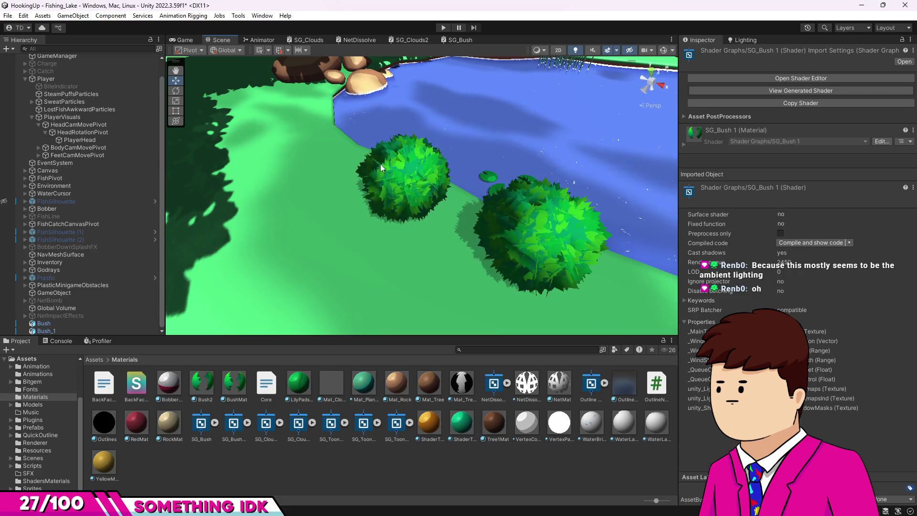
{"action": "left_click_drag", "start_coordinate": [381, 167], "coordinate": [361, 161]}
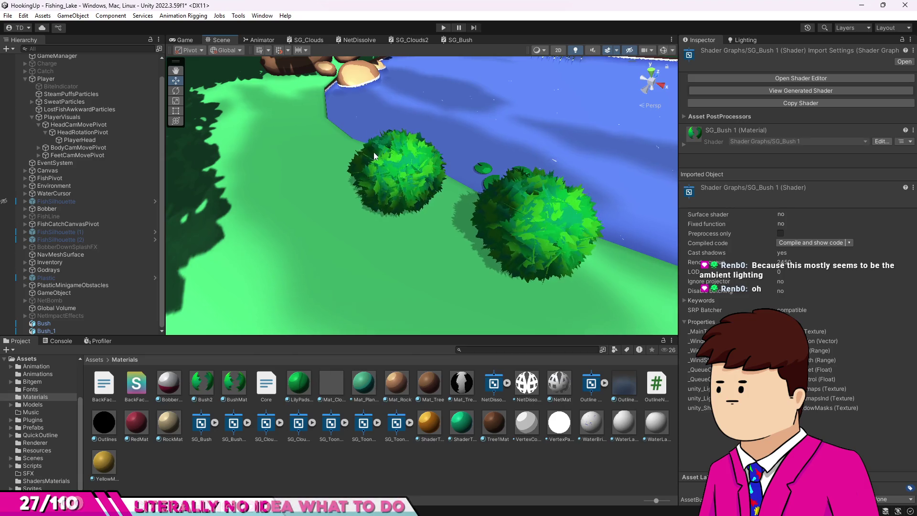
{"action": "mouse_move", "coordinate": [356, 151]}
{"action": "left_mouse_down"}
{"action": "mouse_move", "coordinate": [337, 167]}
{"action": "mouse_move", "coordinate": [311, 137]}
{"action": "mouse_move", "coordinate": [308, 144]}
{"action": "mouse_move", "coordinate": [400, 142]}
{"action": "mouse_move", "coordinate": [411, 131]}
{"action": "left_mouse_up"}
{"action": "key", "text": "s"}
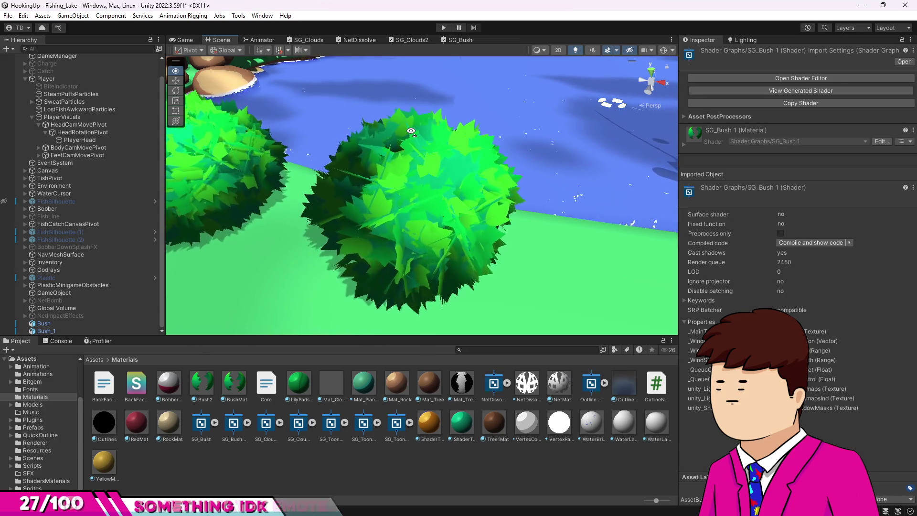
{"action": "left_click_drag", "start_coordinate": [411, 131], "coordinate": [361, 137]}
{"action": "key", "text": "s"}
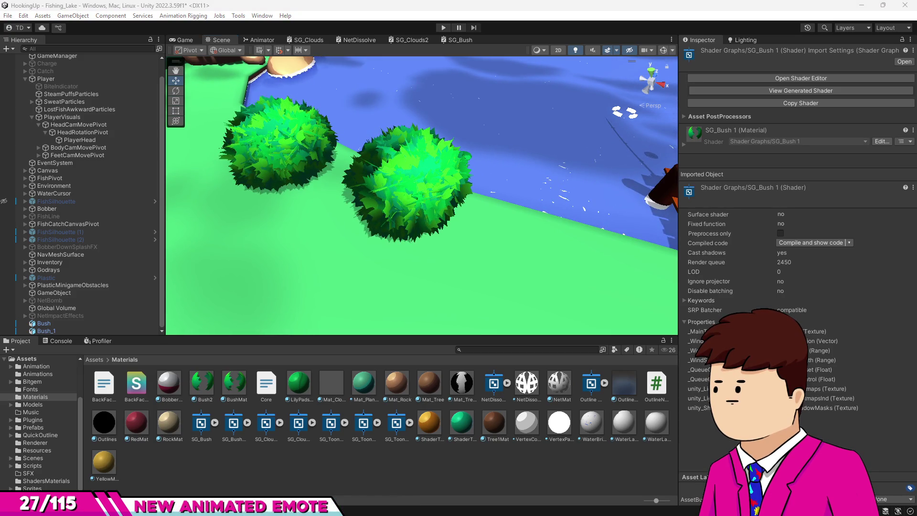
{"action": "mouse_move", "coordinate": [282, 203]}
{"action": "left_mouse_down"}
{"action": "mouse_move", "coordinate": [342, 222]}
{"action": "mouse_move", "coordinate": [310, 181]}
{"action": "left_mouse_up"}
{"action": "scroll", "coordinate": [310, 180], "scroll_direction": "down", "scroll_amount": 5}
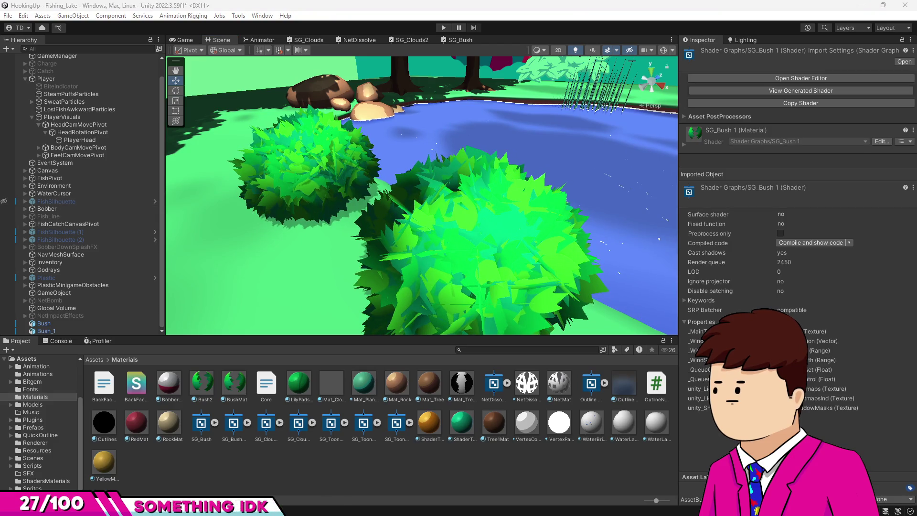
{"action": "mouse_move", "coordinate": [317, 181]}
{"action": "left_mouse_down"}
{"action": "mouse_move", "coordinate": [319, 194]}
{"action": "mouse_move", "coordinate": [381, 171]}
{"action": "mouse_move", "coordinate": [342, 181]}
{"action": "left_mouse_up"}
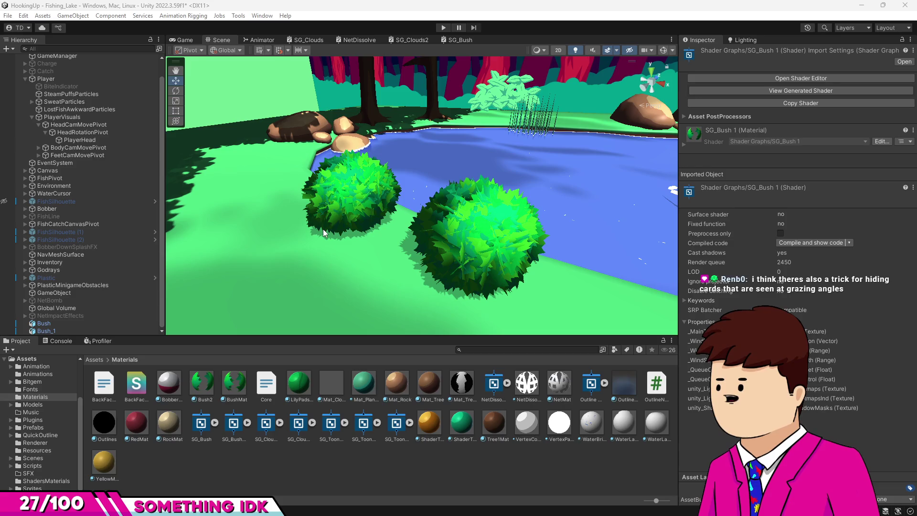
{"action": "mouse_move", "coordinate": [434, 294]}
{"action": "left_mouse_down"}
{"action": "mouse_move", "coordinate": [386, 276]}
{"action": "mouse_move", "coordinate": [396, 278]}
{"action": "left_mouse_up"}
{"action": "mouse_move", "coordinate": [396, 278]}
{"action": "left_mouse_down"}
{"action": "mouse_move", "coordinate": [408, 265]}
{"action": "mouse_move", "coordinate": [415, 295]}
{"action": "mouse_move", "coordinate": [404, 298]}
{"action": "left_mouse_up"}
{"action": "left_click_drag", "start_coordinate": [399, 244], "coordinate": [393, 239]}
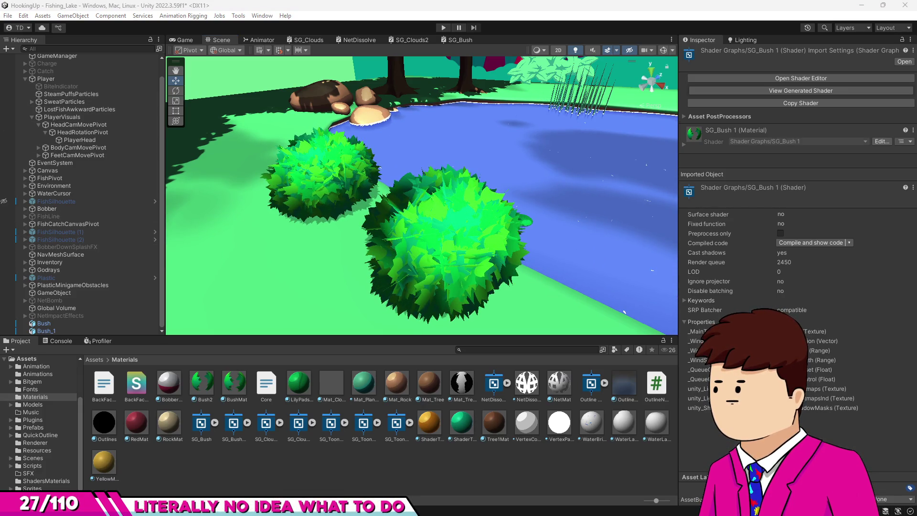
{"action": "key", "text": "alt"}
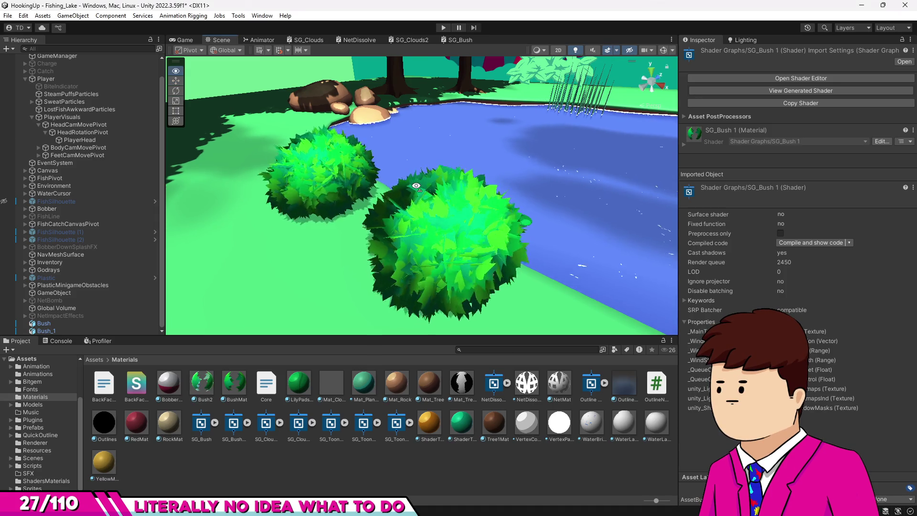
- Orbit and zoom toward the two bushes on the pond shoreline
{"action": "mouse_move", "coordinate": [416, 185]}
{"action": "left_mouse_down"}
{"action": "mouse_move", "coordinate": [457, 165]}
{"action": "mouse_move", "coordinate": [514, 237]}
{"action": "mouse_move", "coordinate": [258, 222]}
{"action": "left_mouse_up"}
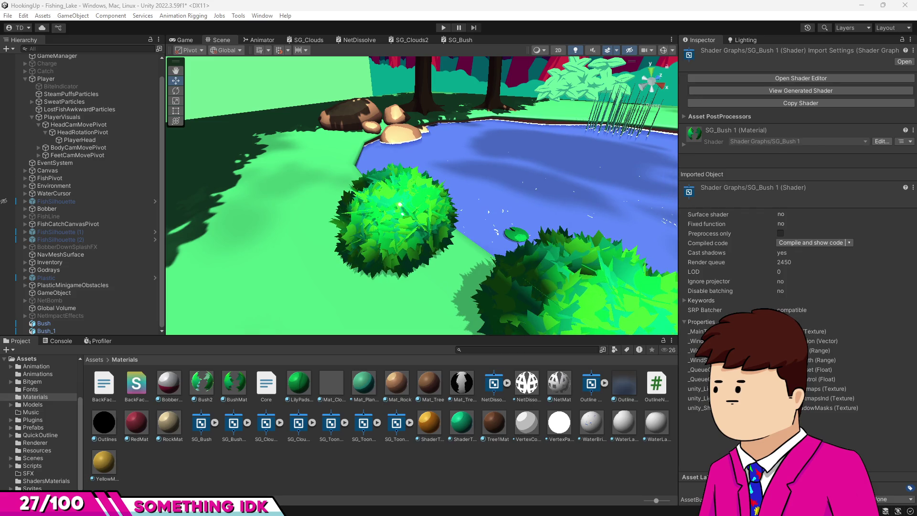
{"action": "left_click_drag", "start_coordinate": [363, 190], "coordinate": [373, 205]}
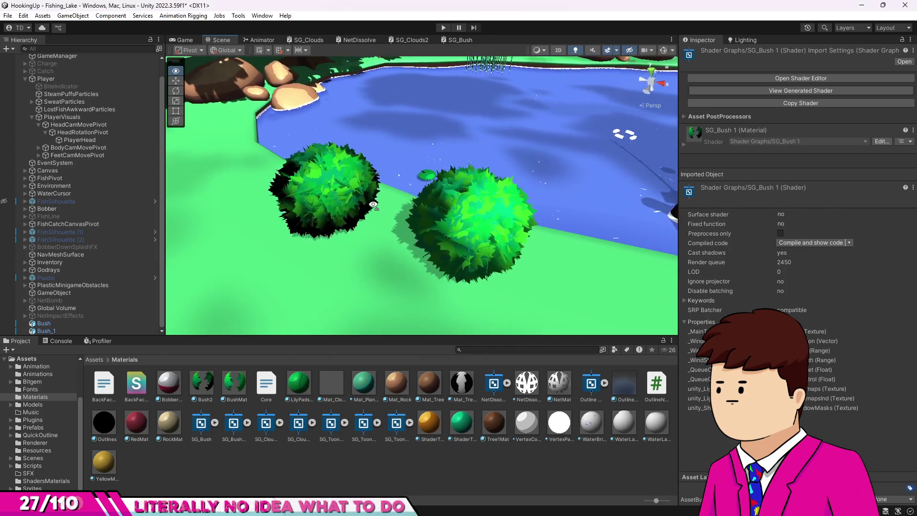
{"action": "key", "text": "w"}
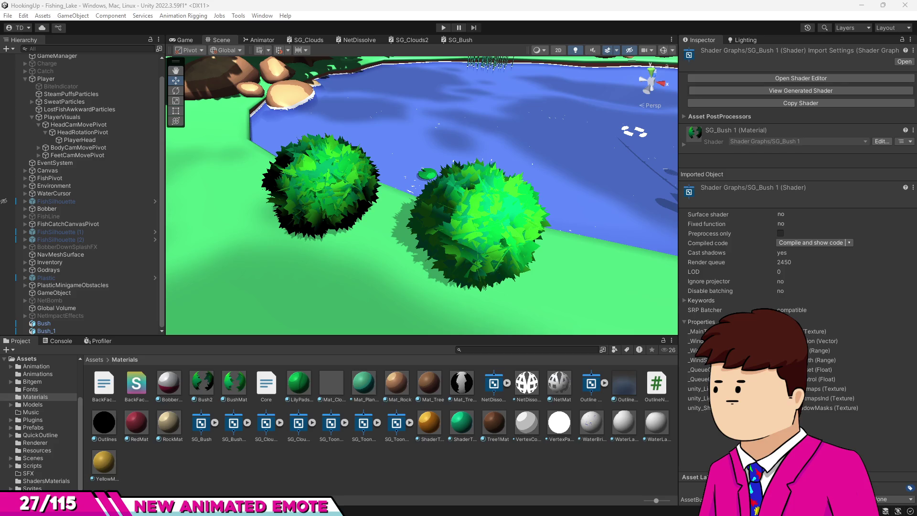
{"action": "left_click_drag", "start_coordinate": [447, 224], "coordinate": [425, 247]}
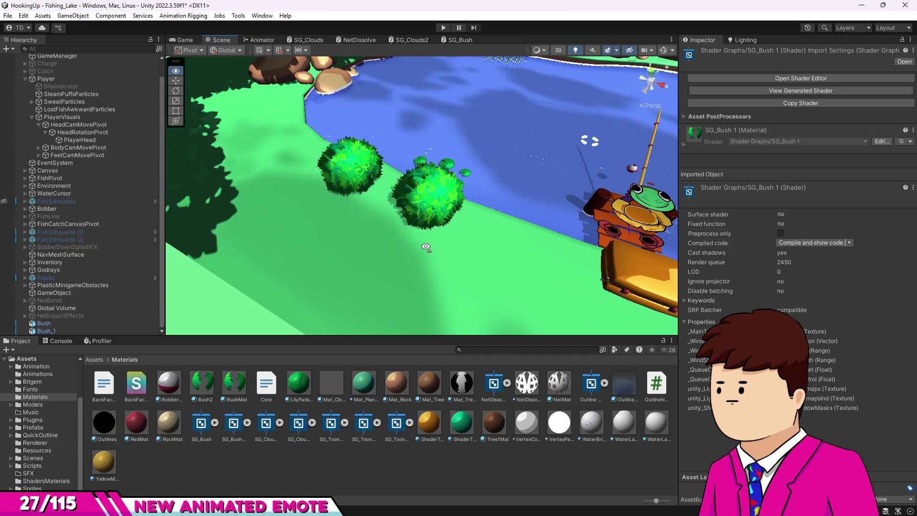
{"action": "scroll", "coordinate": [425, 246], "scroll_direction": "up", "scroll_amount": 5}
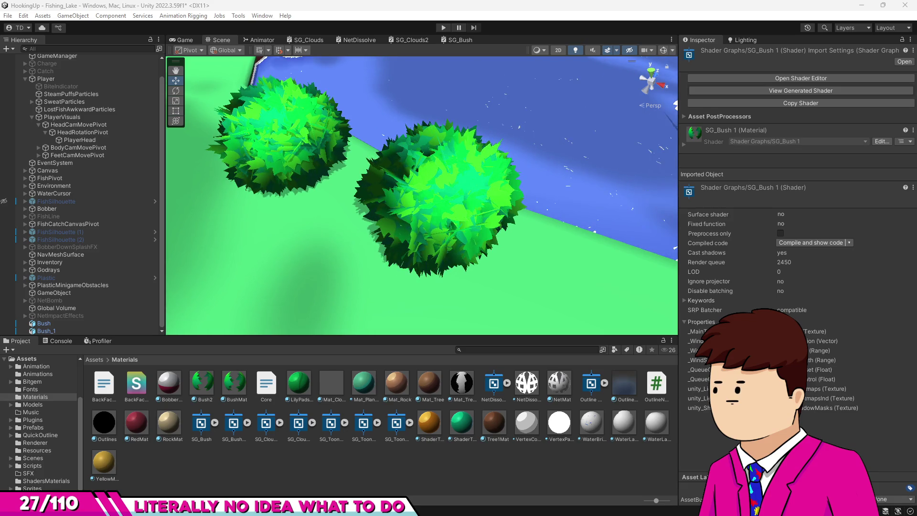
{"action": "mouse_move", "coordinate": [399, 202]}
{"action": "left_mouse_down"}
{"action": "mouse_move", "coordinate": [409, 219]}
{"action": "mouse_move", "coordinate": [443, 184]}
{"action": "mouse_move", "coordinate": [445, 265]}
{"action": "mouse_move", "coordinate": [451, 224]}
{"action": "left_mouse_up"}
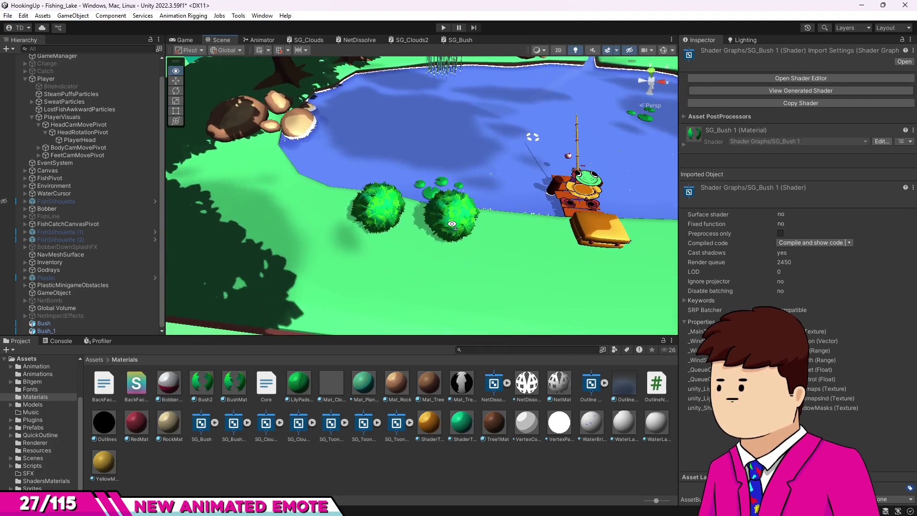
- Move Bush_1 onto the grass beside the original bush (Z −7.05), then select the right bush
{"action": "left_click", "coordinate": [385, 210]}
{"action": "mouse_move", "coordinate": [387, 196]}
{"action": "left_mouse_down"}
{"action": "mouse_move", "coordinate": [411, 138]}
{"action": "mouse_move", "coordinate": [428, 124]}
{"action": "mouse_move", "coordinate": [372, 239]}
{"action": "mouse_move", "coordinate": [383, 252]}
{"action": "mouse_move", "coordinate": [288, 264]}
{"action": "mouse_move", "coordinate": [322, 213]}
{"action": "mouse_move", "coordinate": [382, 253]}
{"action": "left_mouse_up"}
{"action": "left_click", "coordinate": [506, 215]}
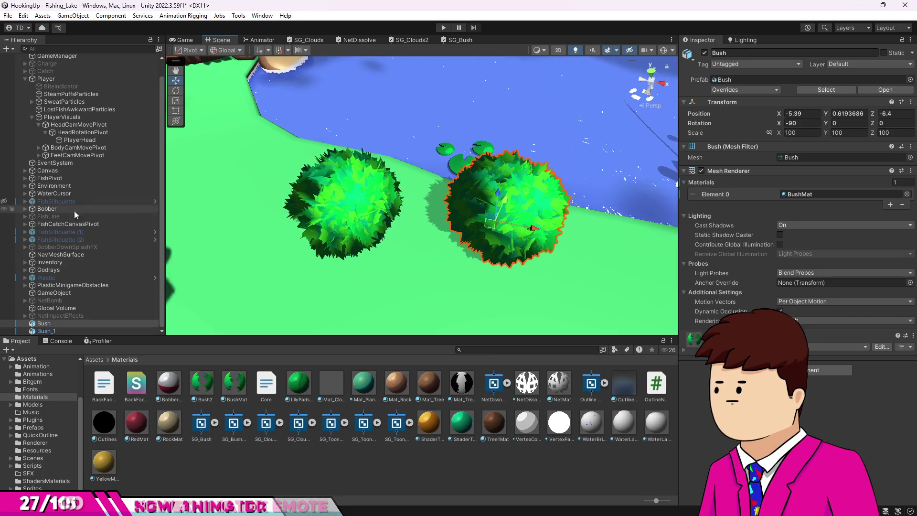
{"action": "left_click", "coordinate": [342, 206]}
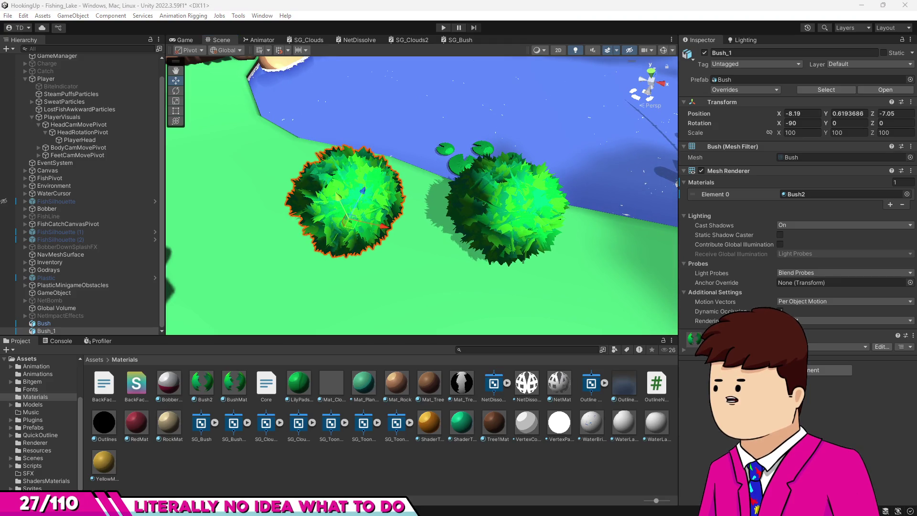
{"action": "scroll", "coordinate": [296, 213], "scroll_direction": "up", "scroll_amount": 4}
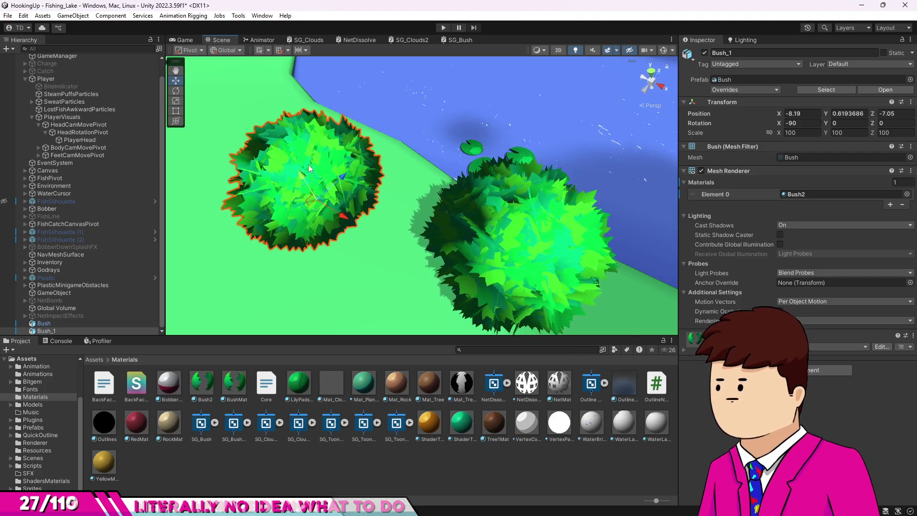
{"action": "left_click_drag", "start_coordinate": [454, 253], "coordinate": [465, 261], "text": "alt"}
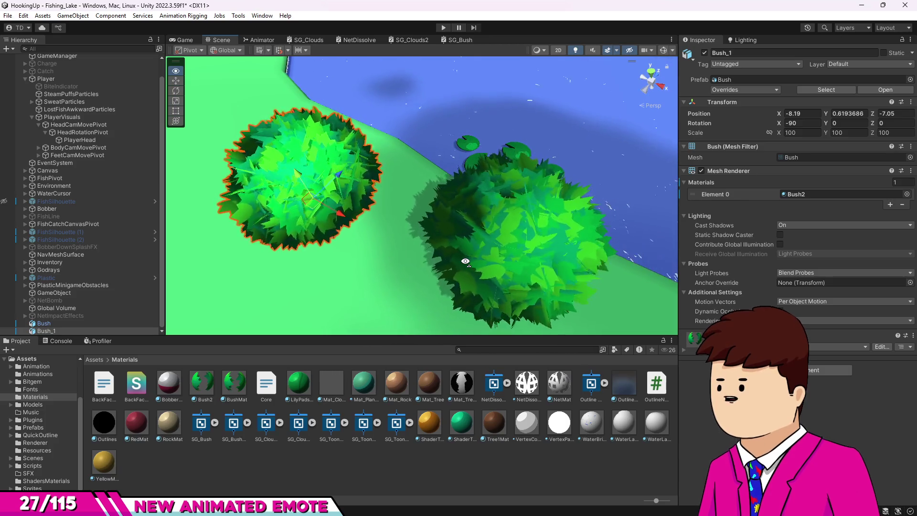
{"action": "mouse_move", "coordinate": [465, 261]}
{"action": "left_mouse_down", "text": "alt"}
{"action": "mouse_move", "coordinate": [509, 258]}
{"action": "mouse_move", "coordinate": [395, 246]}
{"action": "mouse_move", "coordinate": [486, 232]}
{"action": "mouse_move", "coordinate": [466, 234]}
{"action": "mouse_move", "coordinate": [476, 241]}
{"action": "left_mouse_up", "text": "alt"}
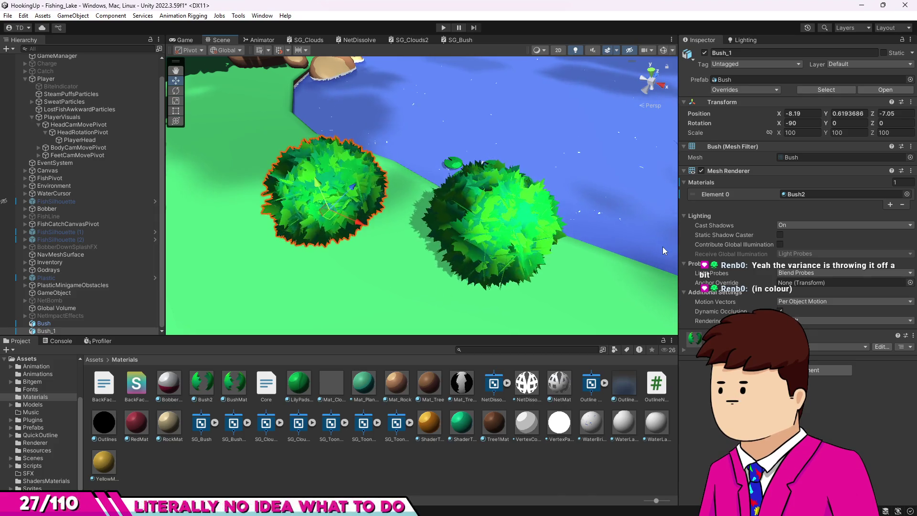
{"action": "mouse_move", "coordinate": [461, 232]}
{"action": "left_mouse_down"}
{"action": "mouse_move", "coordinate": [458, 262]}
{"action": "mouse_move", "coordinate": [477, 238]}
{"action": "mouse_move", "coordinate": [455, 231]}
{"action": "mouse_move", "coordinate": [450, 251]}
{"action": "mouse_move", "coordinate": [468, 254]}
{"action": "left_mouse_up"}
{"action": "left_click", "coordinate": [451, 251]}
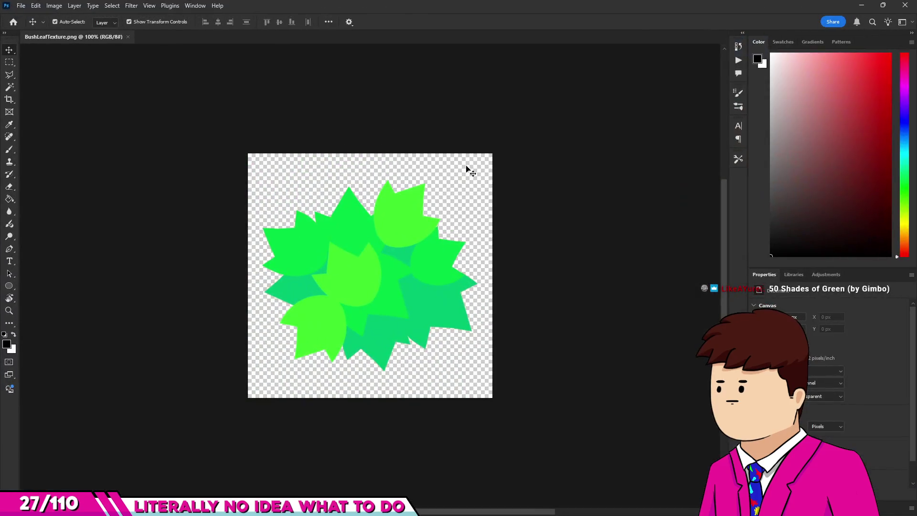
- Pick the Brush tool, sample a leaf green, and set brush opacity to 14%
{"action": "scroll", "coordinate": [428, 276], "scroll_direction": "up", "scroll_amount": 2}
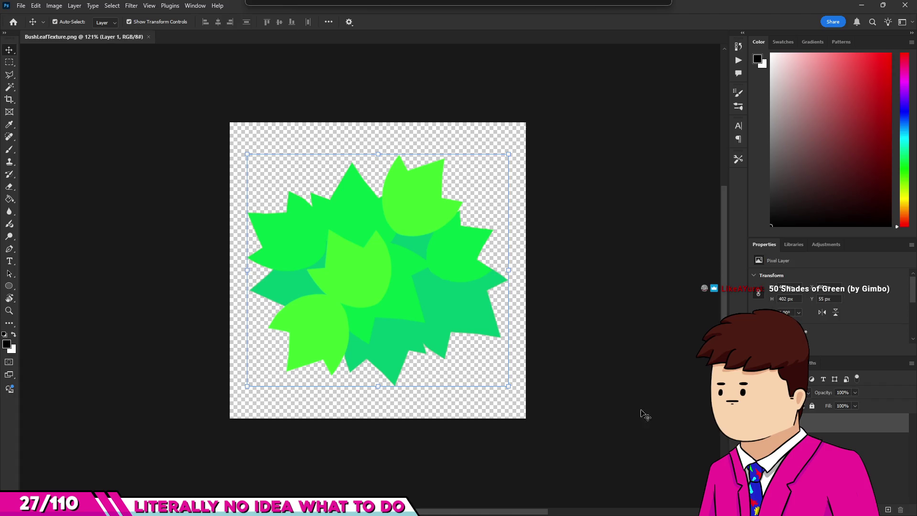
{"action": "key", "text": "b"}
{"action": "scroll", "coordinate": [368, 274], "scroll_direction": "up", "scroll_amount": 2}
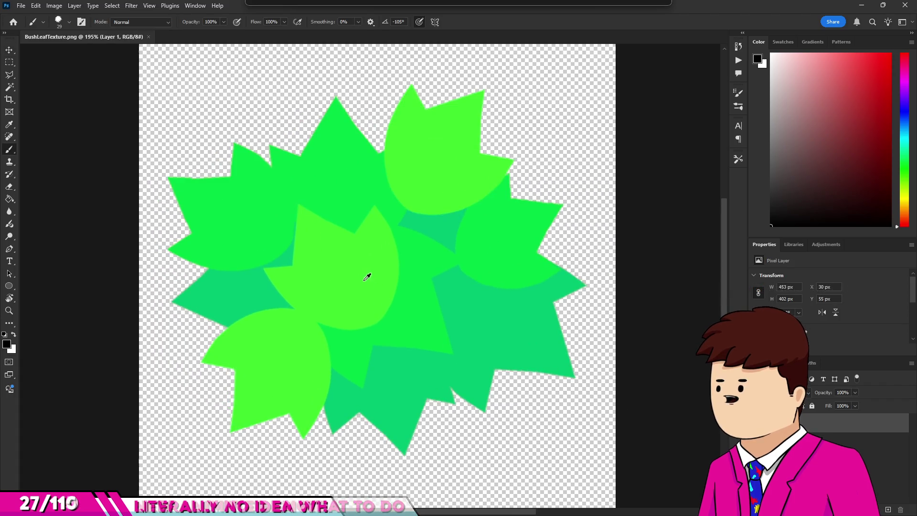
{"action": "left_click", "coordinate": [422, 255], "text": "alt"}
{"action": "scroll", "coordinate": [395, 244], "scroll_direction": "down", "scroll_amount": 1}
{"action": "scroll", "coordinate": [380, 309], "scroll_direction": "up", "scroll_amount": 1}
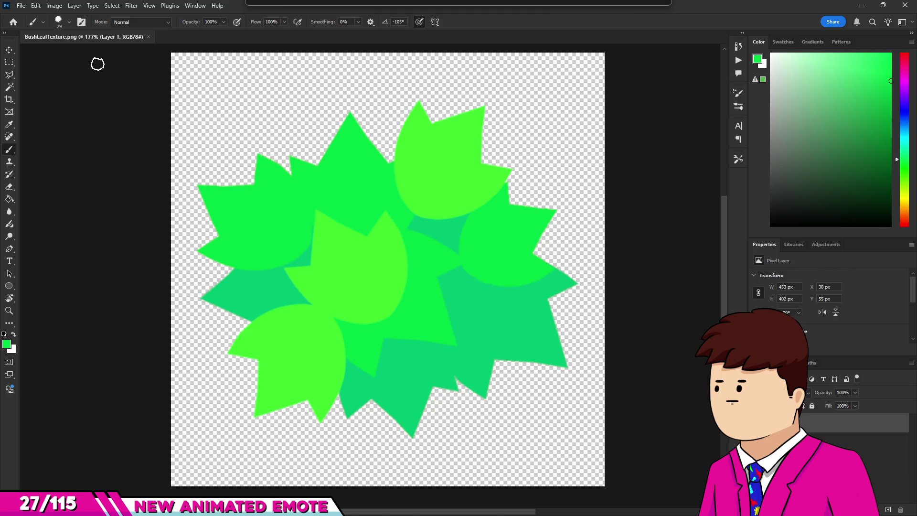
{"action": "left_click", "coordinate": [69, 22]}
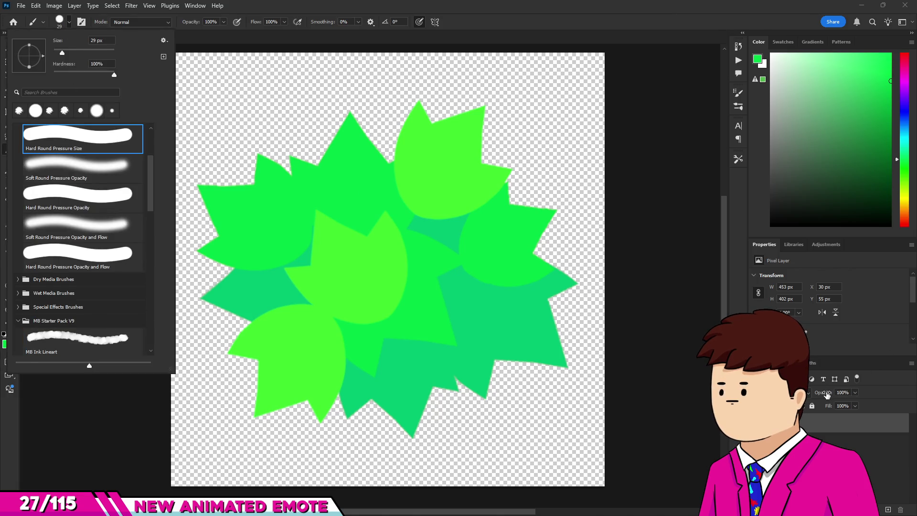
{"action": "left_click", "coordinate": [827, 393]}
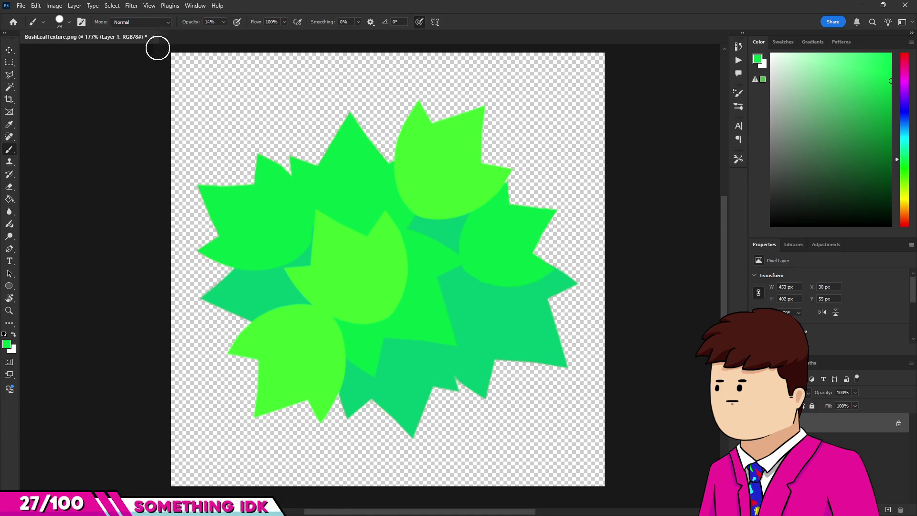
- Resample a different green from the leaf texture
{"action": "scroll", "coordinate": [399, 253], "scroll_direction": "down", "scroll_amount": 2}
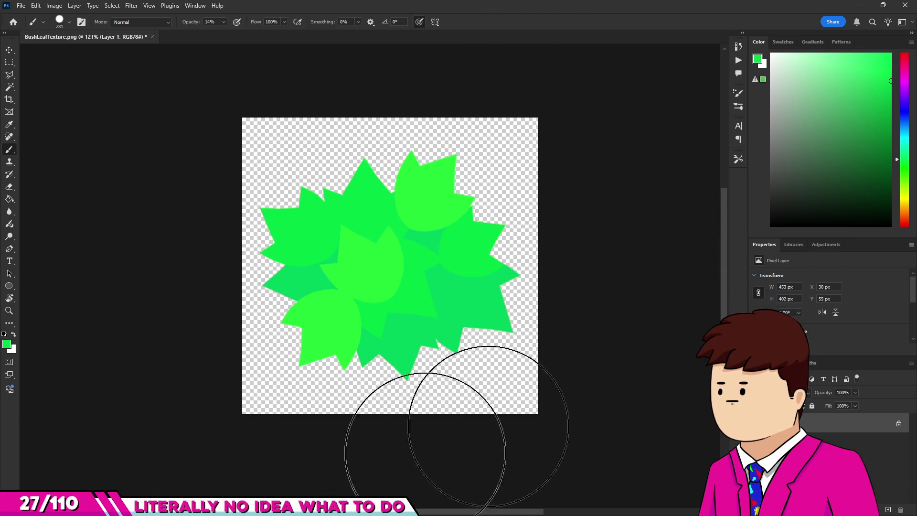
{"action": "scroll", "coordinate": [306, 366], "scroll_direction": "down", "scroll_amount": 2}
{"action": "scroll", "coordinate": [214, 380], "scroll_direction": "down", "scroll_amount": 1}
{"action": "scroll", "coordinate": [338, 351], "scroll_direction": "up", "scroll_amount": 3}
{"action": "left_click", "coordinate": [266, 412], "text": "alt"}
{"action": "scroll", "coordinate": [367, 365], "scroll_direction": "down", "scroll_amount": 4}
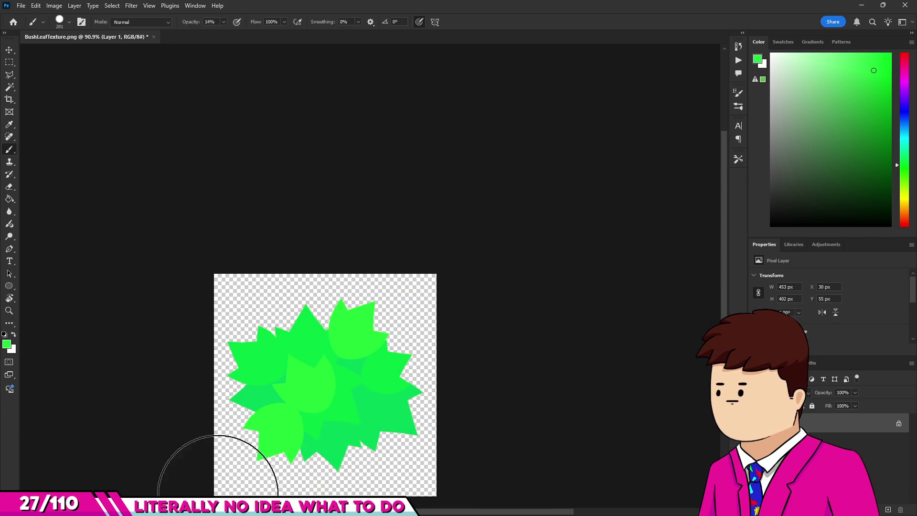
{"action": "scroll", "coordinate": [487, 333], "scroll_direction": "down", "scroll_amount": 4}
{"action": "scroll", "coordinate": [477, 344], "scroll_direction": "up", "scroll_amount": 3}
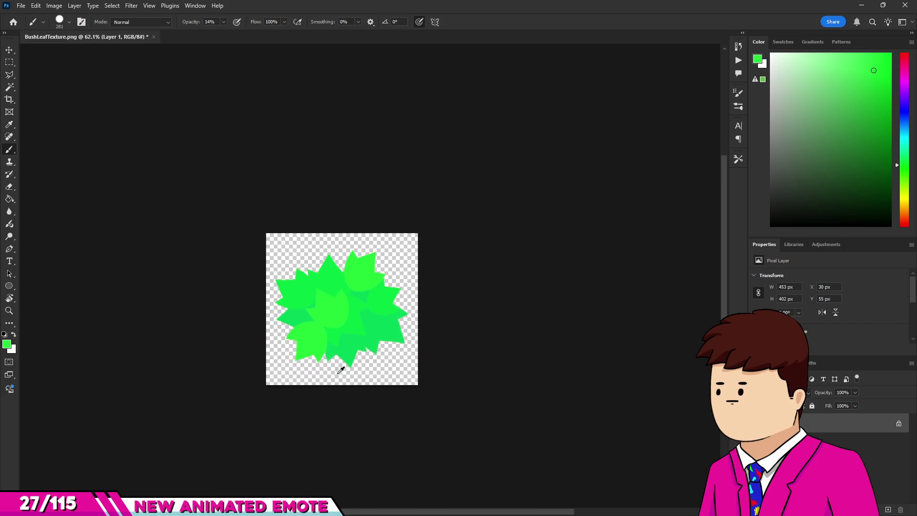
- Quick-export the texture as BushLeafTexture.png, then select the left bush in Unity to check it
{"action": "left_click", "coordinate": [21, 5]}
{"action": "mouse_move", "coordinate": [71, 172]}
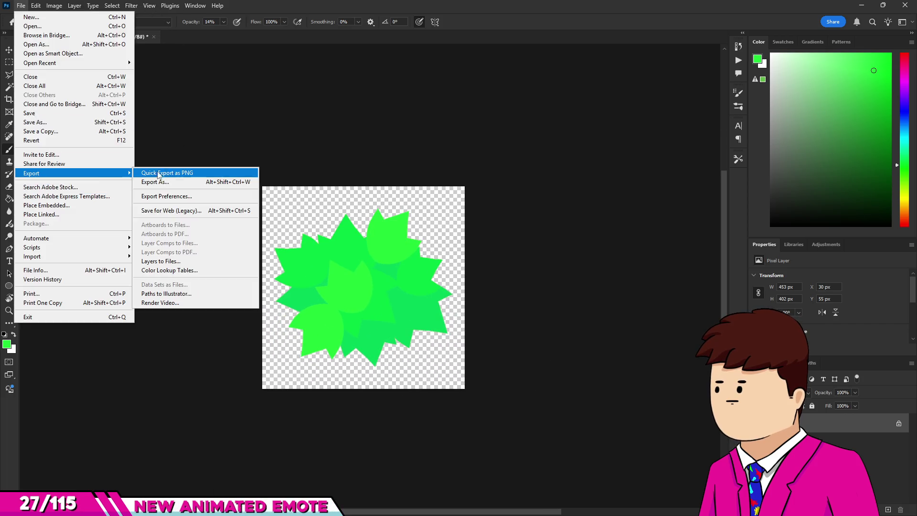
{"action": "left_click", "coordinate": [164, 172]}
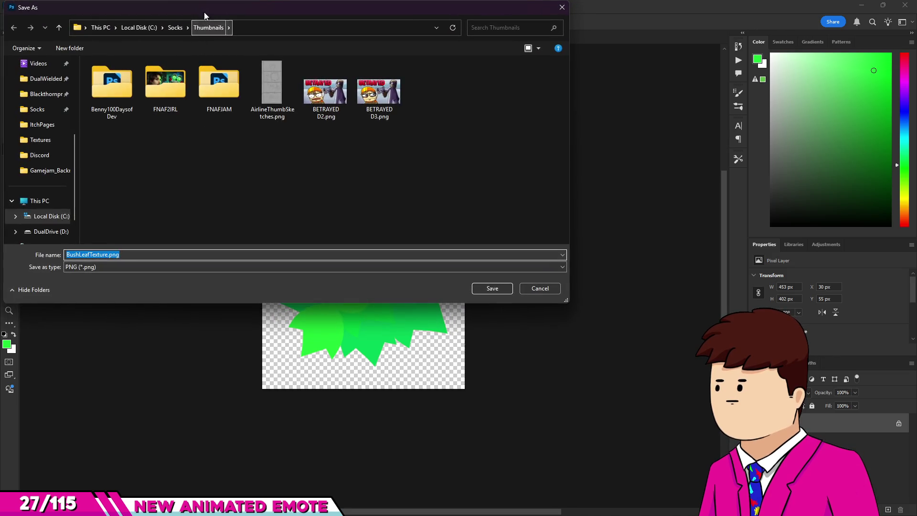
{"action": "key", "text": "Return"}
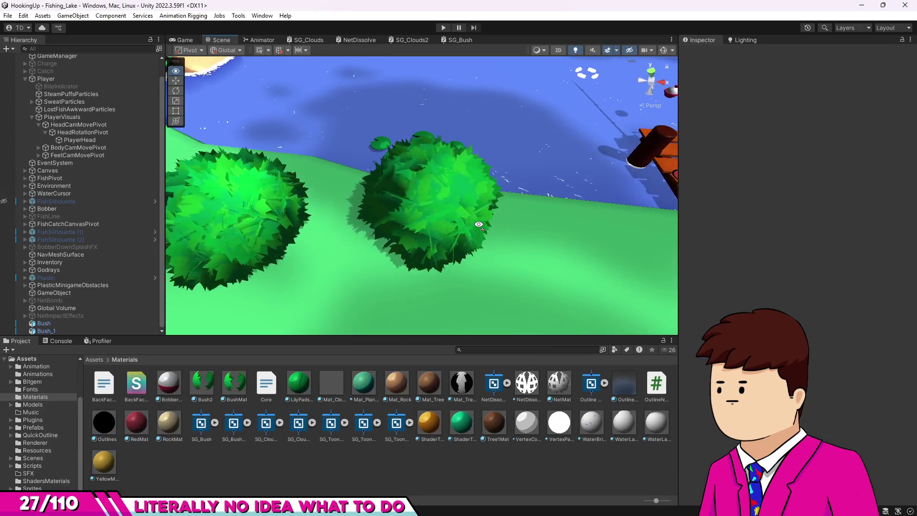
{"action": "mouse_move", "coordinate": [478, 224]}
{"action": "left_mouse_down"}
{"action": "mouse_move", "coordinate": [465, 183]}
{"action": "mouse_move", "coordinate": [305, 252]}
{"action": "mouse_move", "coordinate": [333, 238]}
{"action": "mouse_move", "coordinate": [282, 221]}
{"action": "mouse_move", "coordinate": [385, 232]}
{"action": "left_mouse_up"}
{"action": "left_click", "coordinate": [304, 252]}
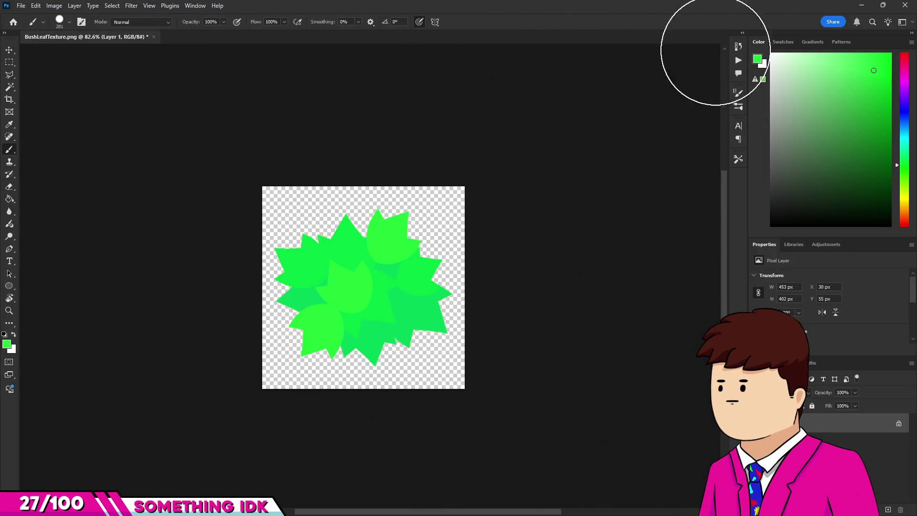
- Paint the leaves solid red, quick-export the PNG, and inspect the red bushes in Unity
{"action": "left_click", "coordinate": [890, 53]}
{"action": "left_click", "coordinate": [904, 53]}
{"action": "mouse_move", "coordinate": [287, 243]}
{"action": "left_mouse_down"}
{"action": "mouse_move", "coordinate": [445, 196]}
{"action": "mouse_move", "coordinate": [383, 410]}
{"action": "left_mouse_up"}
{"action": "left_click", "coordinate": [27, 8]}
{"action": "mouse_move", "coordinate": [71, 173]}
{"action": "left_click", "coordinate": [168, 172]}
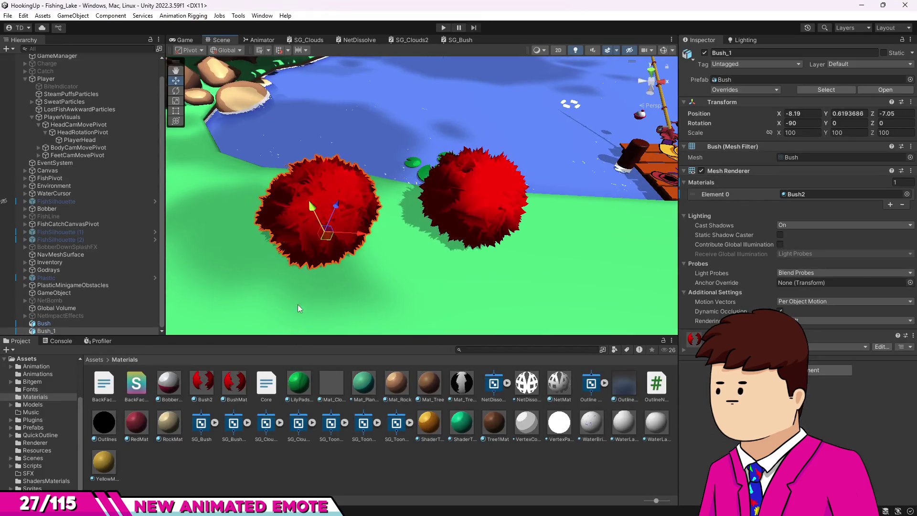
{"action": "mouse_move", "coordinate": [297, 308]}
{"action": "left_mouse_down"}
{"action": "mouse_move", "coordinate": [429, 262]}
{"action": "mouse_move", "coordinate": [397, 249]}
{"action": "mouse_move", "coordinate": [388, 260]}
{"action": "mouse_move", "coordinate": [396, 260]}
{"action": "left_mouse_up"}
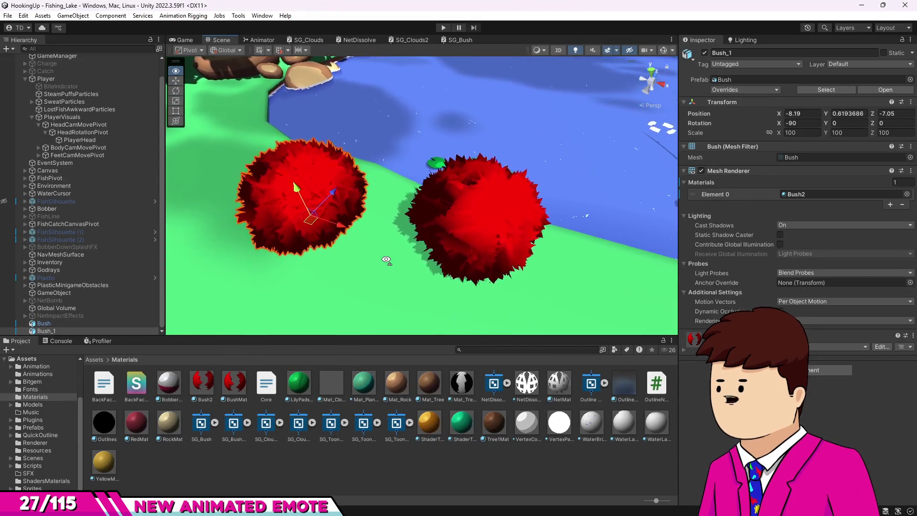
- Deselect Bush_1, orbit around the red bushes, then undo the red paint in Photoshop
{"action": "left_click", "coordinate": [493, 481]}
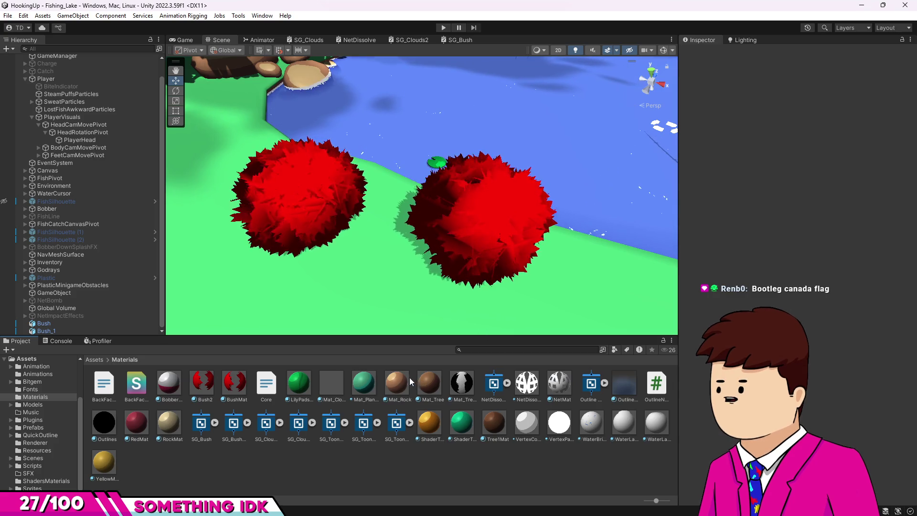
{"action": "key", "text": "alt+Tab"}
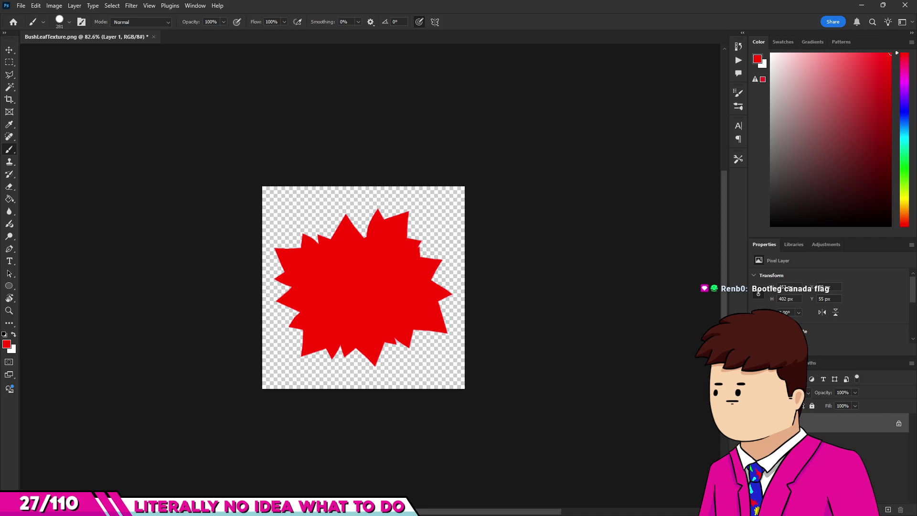
{"action": "key", "text": "alt+Tab"}
{"action": "left_click_drag", "start_coordinate": [384, 238], "coordinate": [413, 236]}
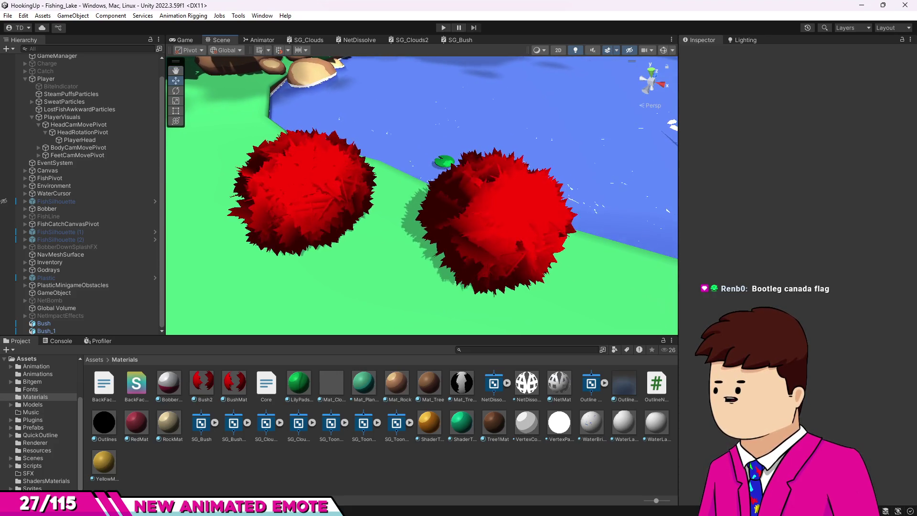
{"action": "key", "text": "alt+Tab"}
{"action": "key", "text": "ctrl+z"}
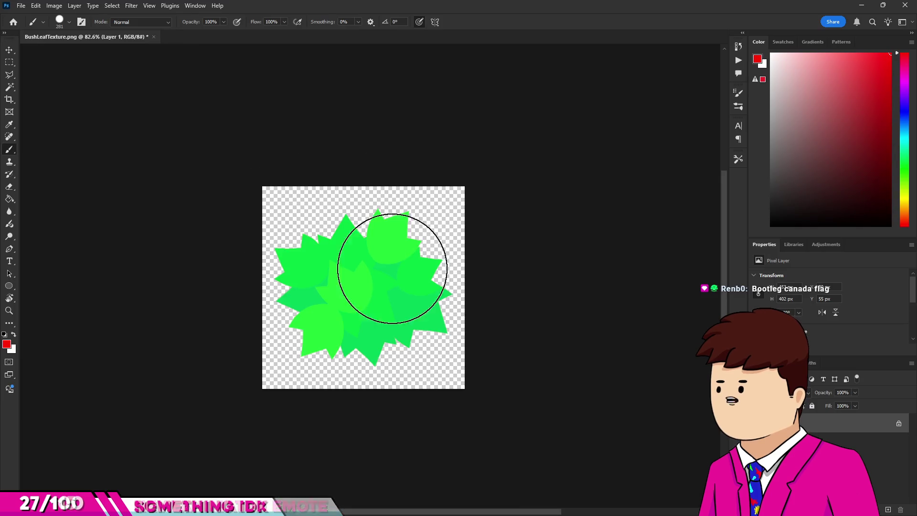
- Sample the leaf green, quick-export the texture as PNG, and view the green bushes in Unity
{"action": "scroll", "coordinate": [373, 275], "scroll_direction": "up", "scroll_amount": 2}
{"action": "left_click", "coordinate": [381, 287], "text": "alt"}
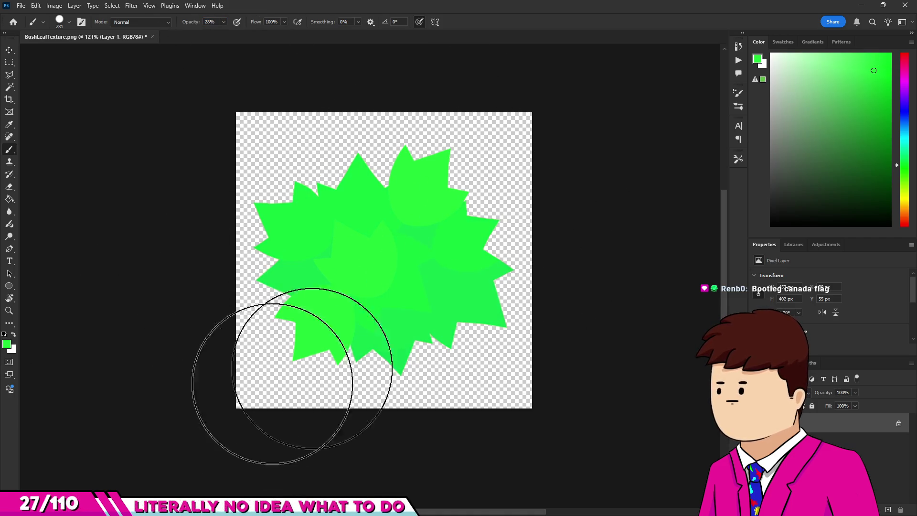
{"action": "scroll", "coordinate": [512, 253], "scroll_direction": "down", "scroll_amount": 5}
{"action": "scroll", "coordinate": [522, 215], "scroll_direction": "up", "scroll_amount": 4}
{"action": "left_click", "coordinate": [21, 6]}
{"action": "mouse_move", "coordinate": [96, 172]}
{"action": "left_click", "coordinate": [152, 173]}
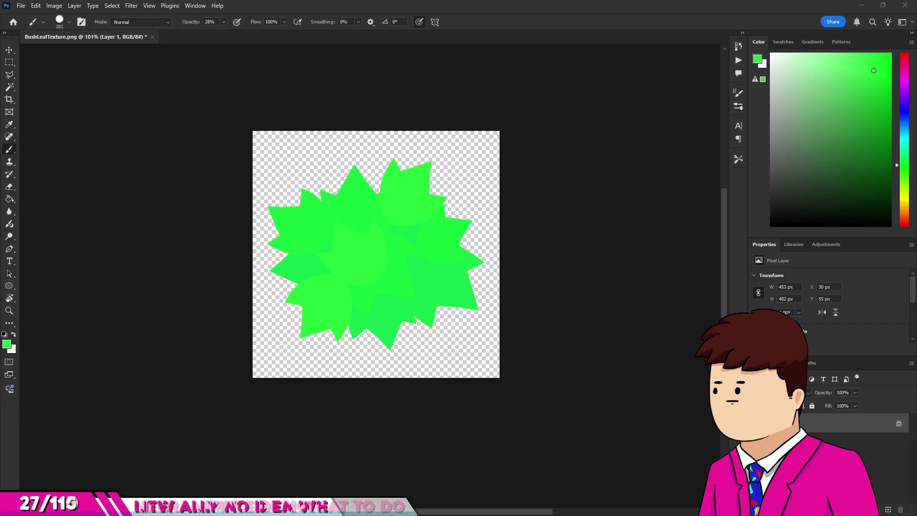
{"action": "key", "text": "alt+Tab"}
{"action": "mouse_move", "coordinate": [489, 259]}
{"action": "left_mouse_down"}
{"action": "mouse_move", "coordinate": [497, 277]}
{"action": "mouse_move", "coordinate": [487, 286]}
{"action": "mouse_move", "coordinate": [522, 314]}
{"action": "mouse_move", "coordinate": [554, 317]}
{"action": "mouse_move", "coordinate": [466, 201]}
{"action": "mouse_move", "coordinate": [403, 293]}
{"action": "left_mouse_up"}
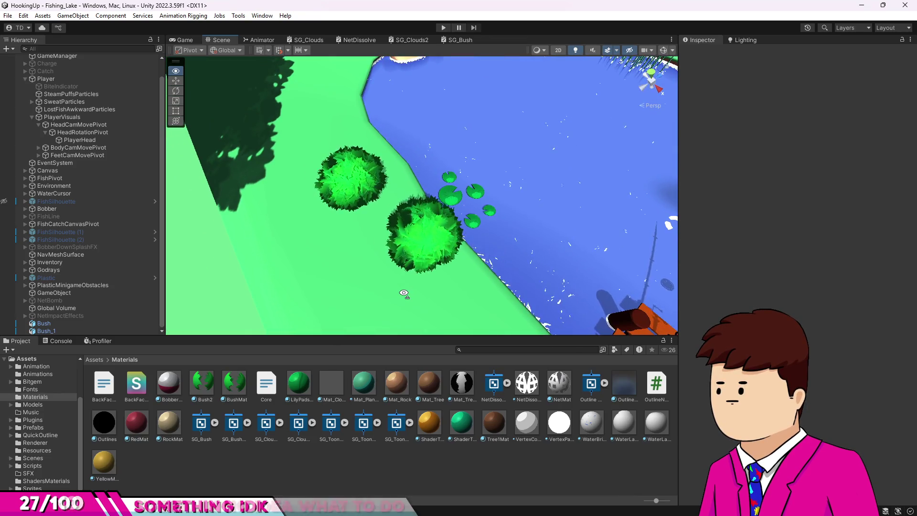
- Zoom and orbit down to a low angle over the shore beside the green bushes
{"action": "scroll", "coordinate": [403, 293], "scroll_direction": "up", "scroll_amount": 4}
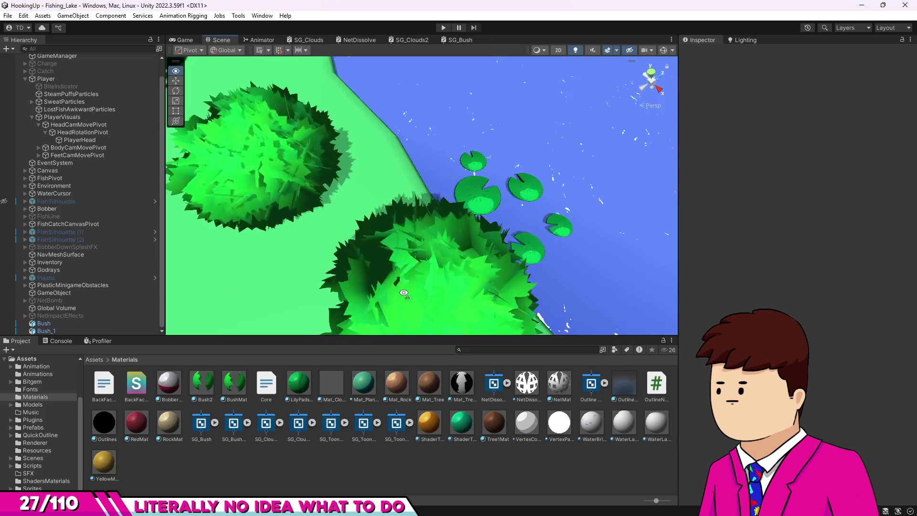
{"action": "scroll", "coordinate": [403, 293], "scroll_direction": "down", "scroll_amount": 3}
{"action": "left_click_drag", "start_coordinate": [404, 293], "coordinate": [491, 289]}
{"action": "scroll", "coordinate": [491, 288], "scroll_direction": "up", "scroll_amount": 4}
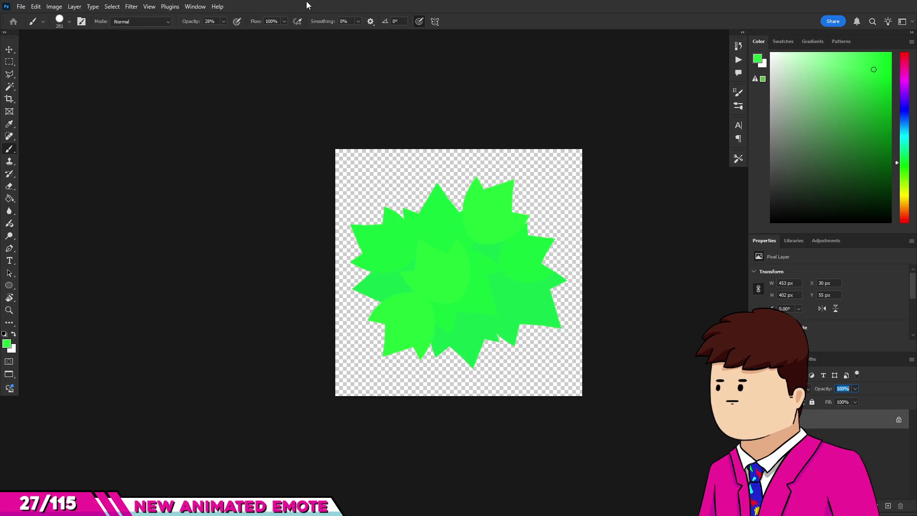
- Shrink the leaf artwork to about 84%, quick-export it as PNG, and preview the bushes in Unity
{"action": "left_click", "coordinate": [10, 48]}
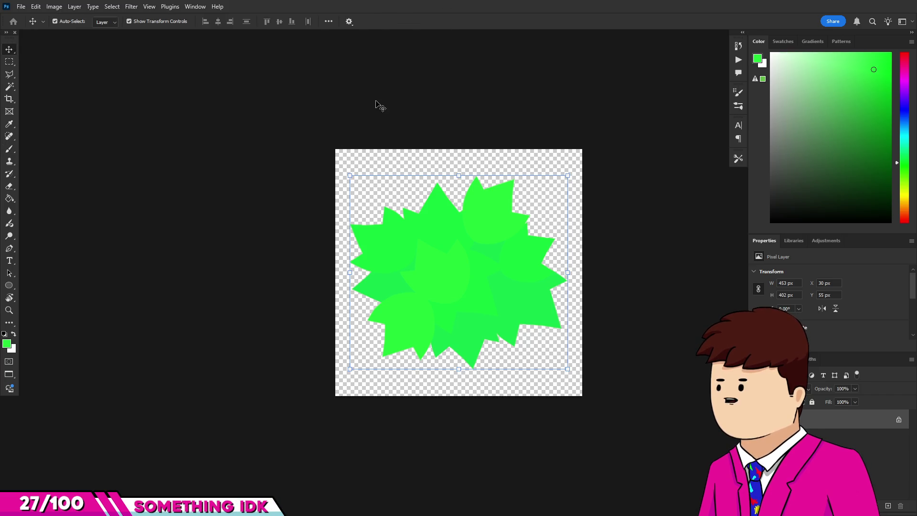
{"action": "mouse_move", "coordinate": [474, 125]}
{"action": "left_mouse_down"}
{"action": "mouse_move", "coordinate": [311, 235]}
{"action": "mouse_move", "coordinate": [487, 209]}
{"action": "left_mouse_up"}
{"action": "key", "text": "ctrl+z"}
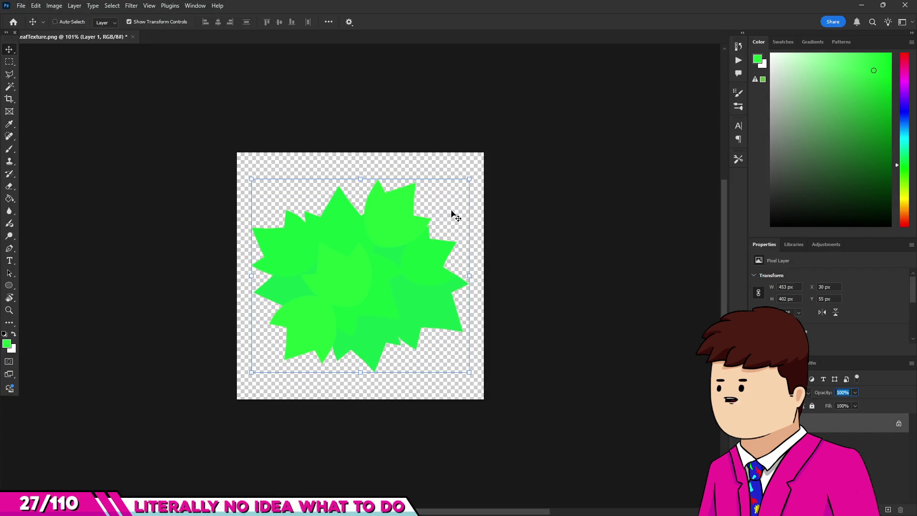
{"action": "mouse_move", "coordinate": [471, 181]}
{"action": "left_mouse_down"}
{"action": "mouse_move", "coordinate": [441, 196]}
{"action": "mouse_move", "coordinate": [449, 194]}
{"action": "left_mouse_up"}
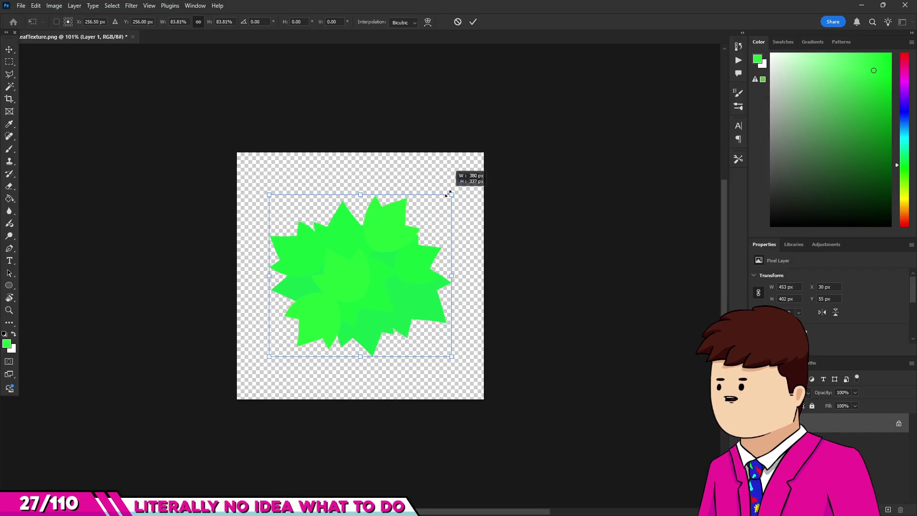
{"action": "left_click", "coordinate": [23, 5]}
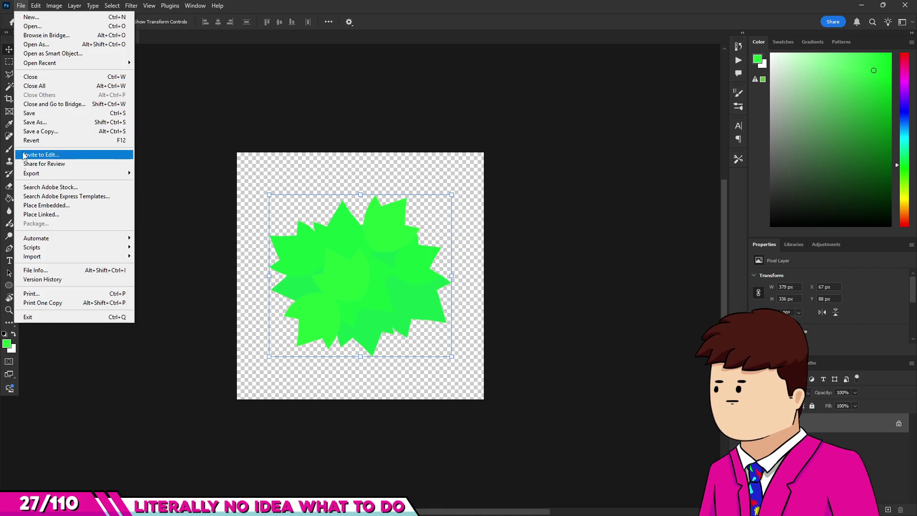
{"action": "mouse_move", "coordinate": [114, 138]}
{"action": "left_click", "coordinate": [150, 175]}
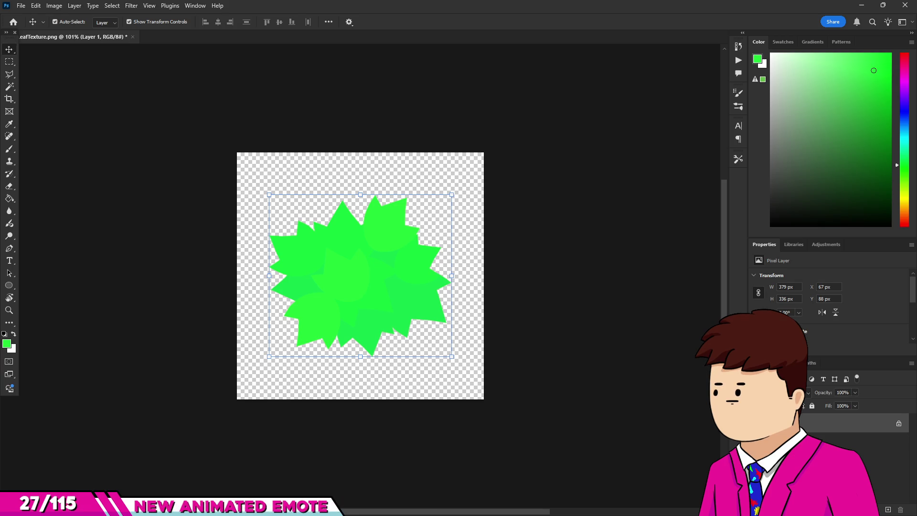
{"action": "key", "text": "alt+Tab"}
{"action": "mouse_move", "coordinate": [330, 260]}
{"action": "left_mouse_down"}
{"action": "mouse_move", "coordinate": [282, 219]}
{"action": "mouse_move", "coordinate": [587, 179]}
{"action": "mouse_move", "coordinate": [293, 260]}
{"action": "mouse_move", "coordinate": [423, 259]}
{"action": "mouse_move", "coordinate": [401, 266]}
{"action": "mouse_move", "coordinate": [323, 262]}
{"action": "mouse_move", "coordinate": [300, 238]}
{"action": "mouse_move", "coordinate": [318, 239]}
{"action": "left_mouse_up"}
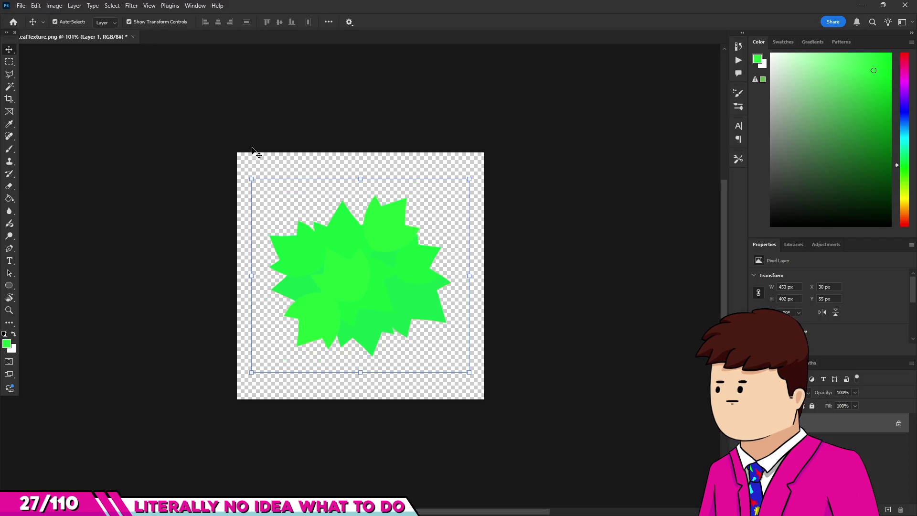
- Quick-export the restored full-size leaf texture as a PNG again
{"action": "left_click", "coordinate": [21, 5]}
{"action": "mouse_move", "coordinate": [71, 173]}
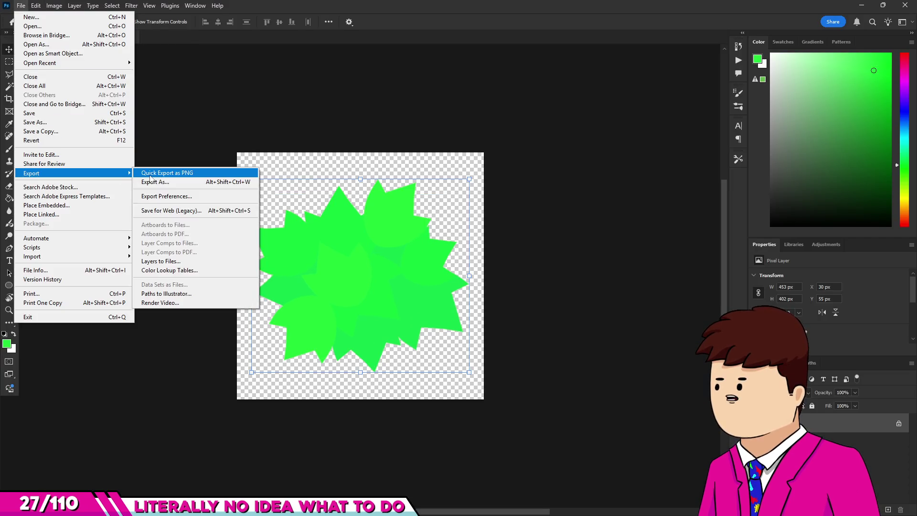
{"action": "left_click", "coordinate": [150, 175]}
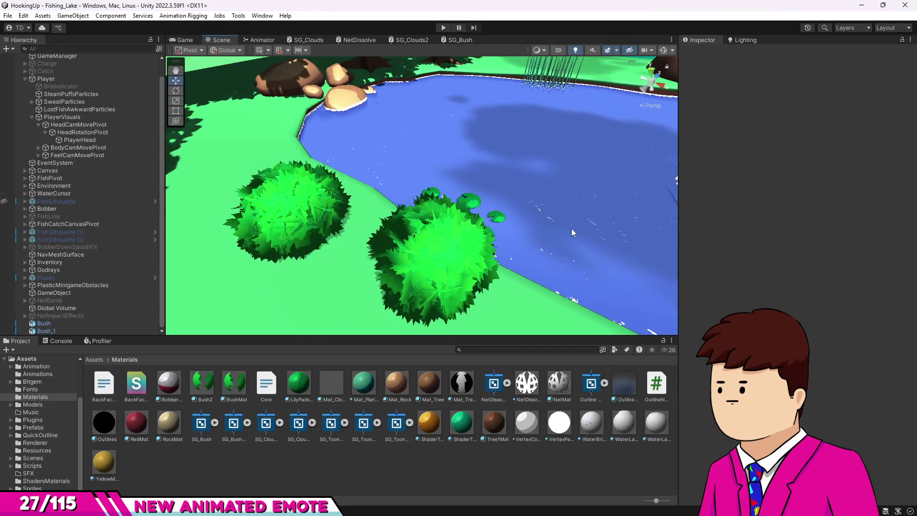
{"action": "scroll", "coordinate": [571, 228], "scroll_direction": "down", "scroll_amount": 10}
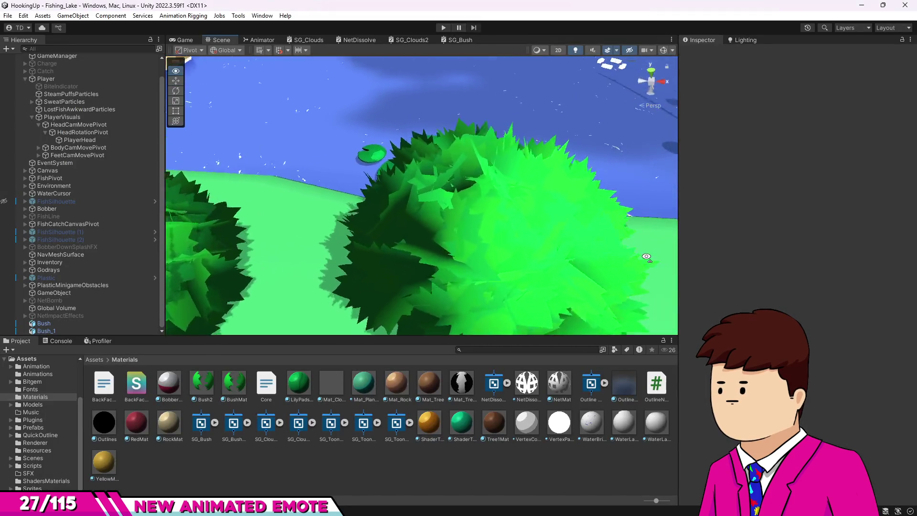
- Swing the camera out over the lake onto the lily pads, then enter Play mode
{"action": "mouse_move", "coordinate": [710, 283]}
{"action": "left_mouse_down"}
{"action": "mouse_move", "coordinate": [724, 280]}
{"action": "mouse_move", "coordinate": [559, 289]}
{"action": "mouse_move", "coordinate": [562, 104]}
{"action": "mouse_move", "coordinate": [352, 497]}
{"action": "mouse_move", "coordinate": [199, 460]}
{"action": "mouse_move", "coordinate": [44, 487]}
{"action": "mouse_move", "coordinate": [832, 39]}
{"action": "mouse_move", "coordinate": [798, 49]}
{"action": "mouse_move", "coordinate": [798, 114]}
{"action": "mouse_move", "coordinate": [681, 118]}
{"action": "mouse_move", "coordinate": [626, 503]}
{"action": "mouse_move", "coordinate": [553, 352]}
{"action": "mouse_move", "coordinate": [519, 82]}
{"action": "mouse_move", "coordinate": [597, 196]}
{"action": "mouse_move", "coordinate": [562, 79]}
{"action": "left_mouse_up"}
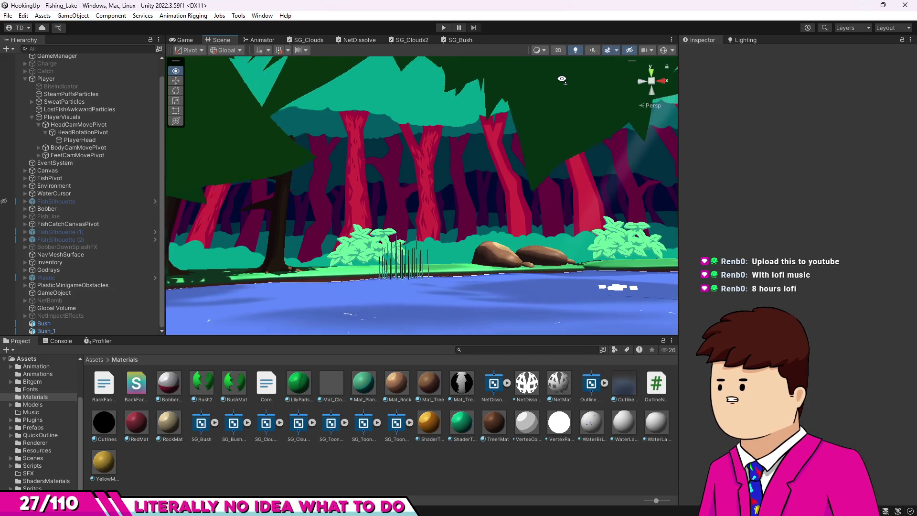
{"action": "mouse_move", "coordinate": [561, 79]}
{"action": "left_mouse_down"}
{"action": "mouse_move", "coordinate": [560, 115]}
{"action": "mouse_move", "coordinate": [564, 104]}
{"action": "left_mouse_up"}
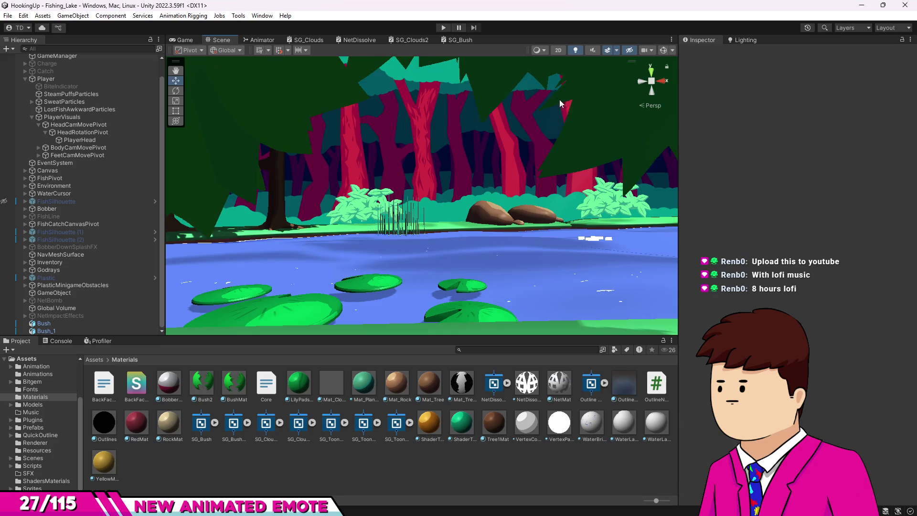
{"action": "left_click", "coordinate": [443, 28]}
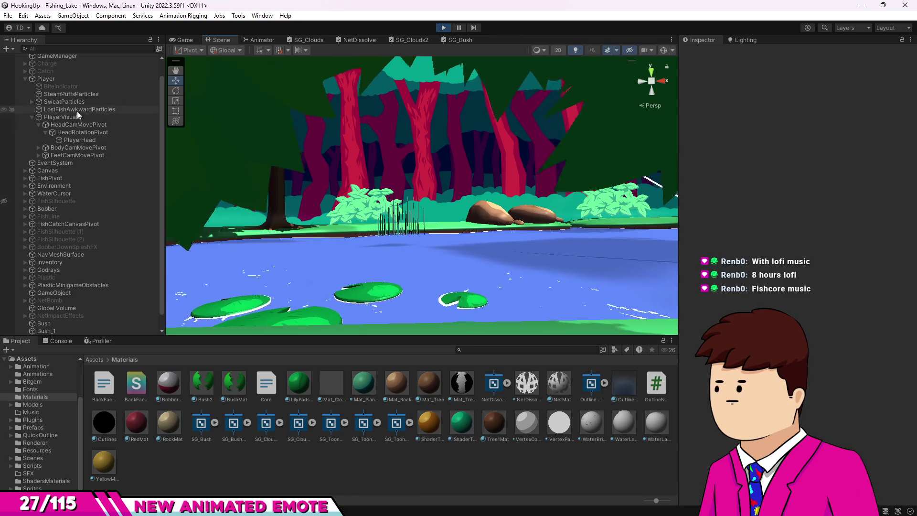
{"action": "double_click", "coordinate": [209, 38]}
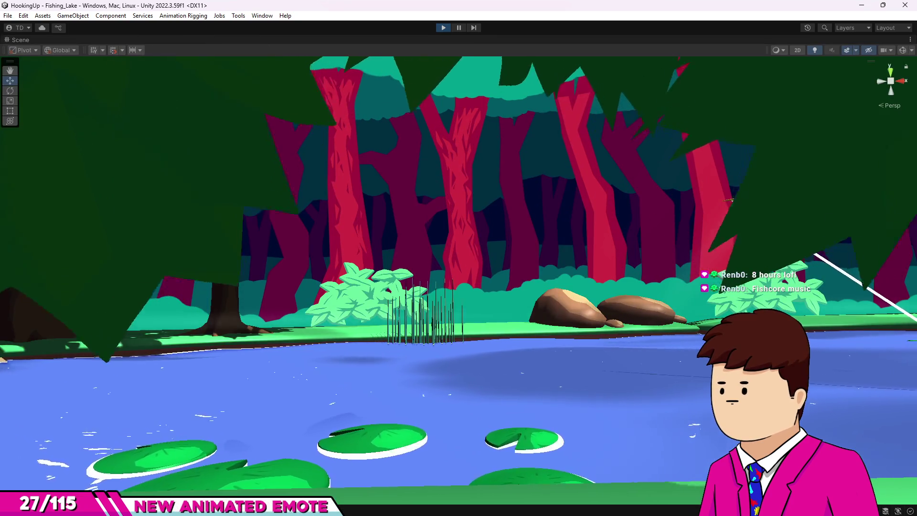
- Pan the maximized view across the forest, lakeside bushes and lily pads
{"action": "mouse_move", "coordinate": [611, 302]}
{"action": "left_mouse_down"}
{"action": "mouse_move", "coordinate": [612, 319]}
{"action": "mouse_move", "coordinate": [655, 326]}
{"action": "mouse_move", "coordinate": [720, 302]}
{"action": "mouse_move", "coordinate": [829, 305]}
{"action": "mouse_move", "coordinate": [792, 311]}
{"action": "left_mouse_up"}
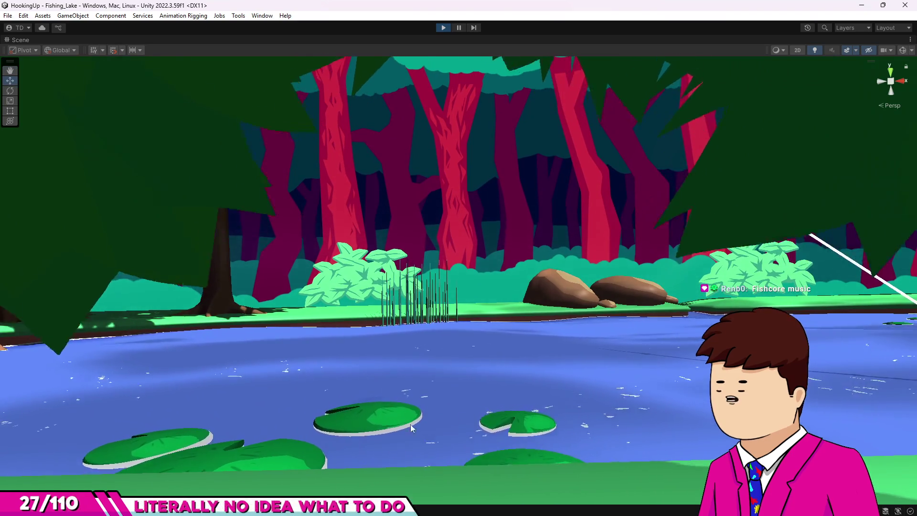